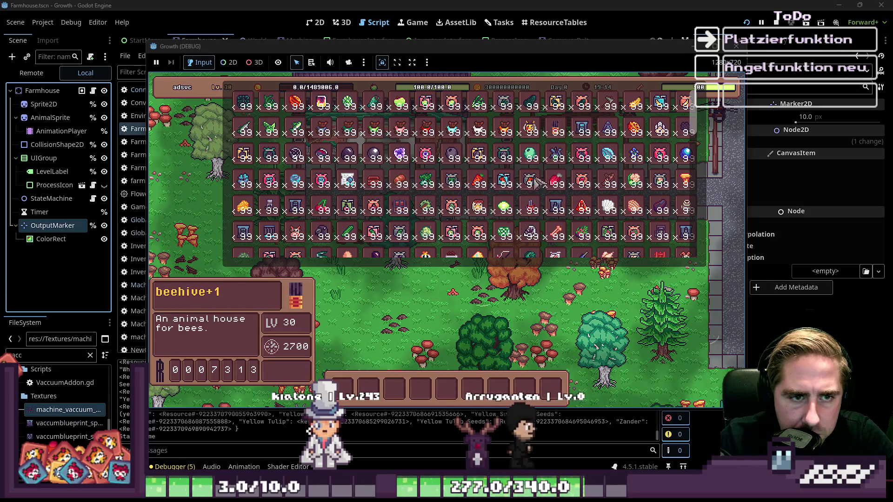
Step: Select the Bee Hive from hotbar slot 5, place it on the grass, and close the game
key(i)
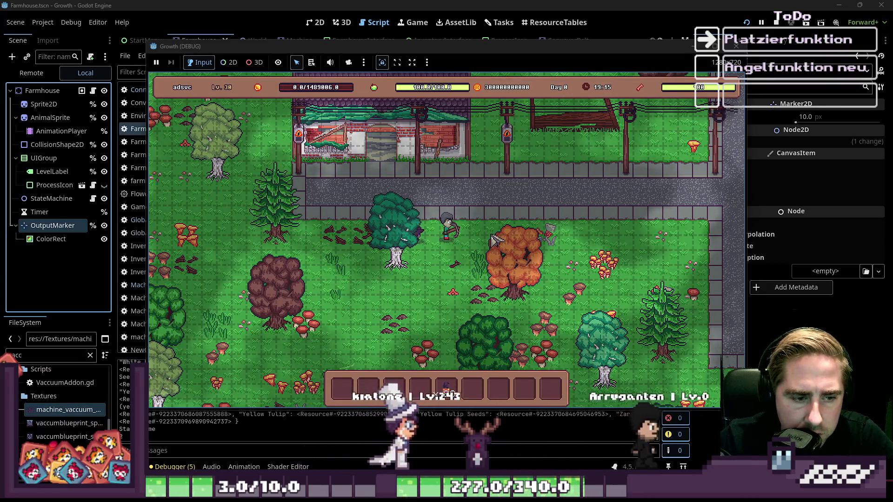
key(5)
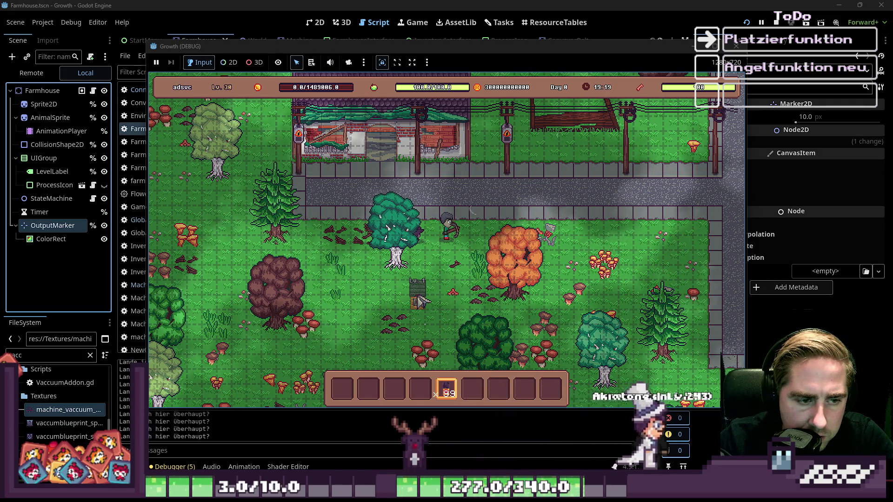
click(429, 293)
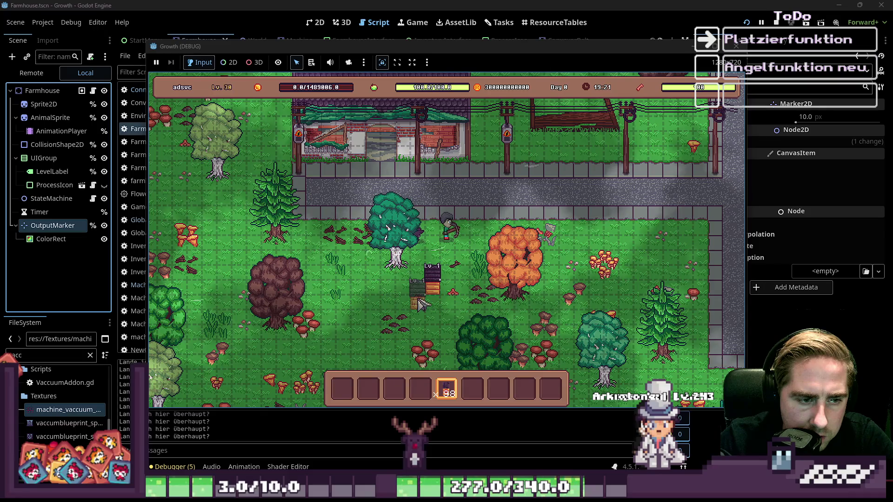
click(735, 48)
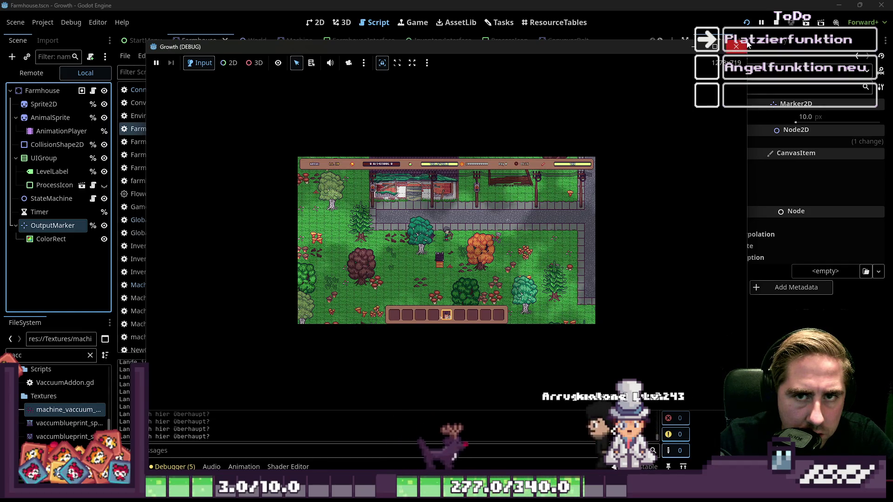
Step: Relaunch the game and place a box from hotbar slot 4 beside the beehive
click(746, 44)
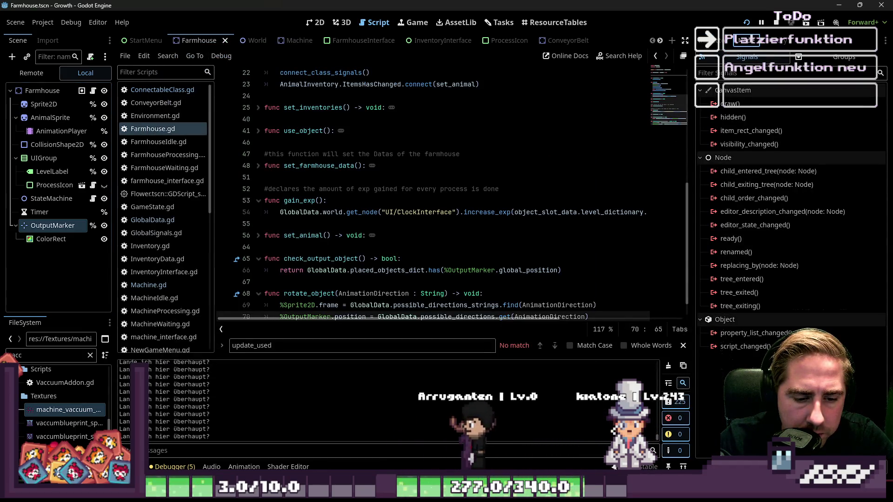
key(F5)
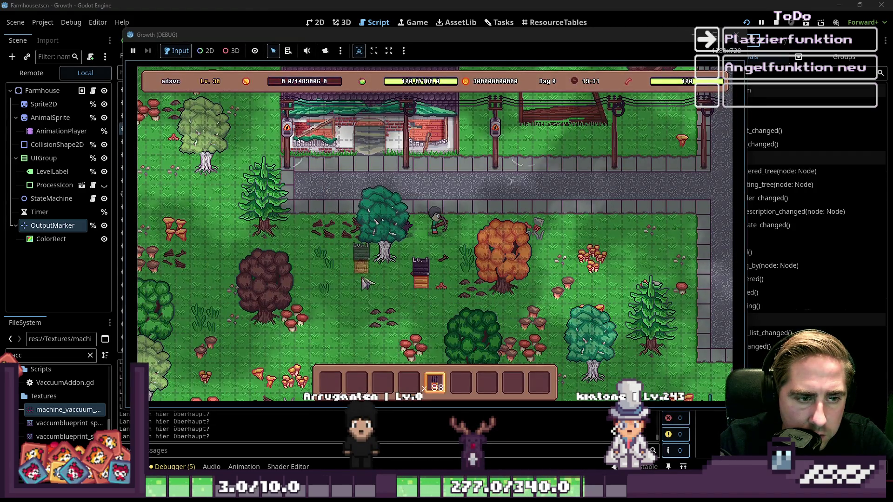
key(i)
key(i)
key(i)
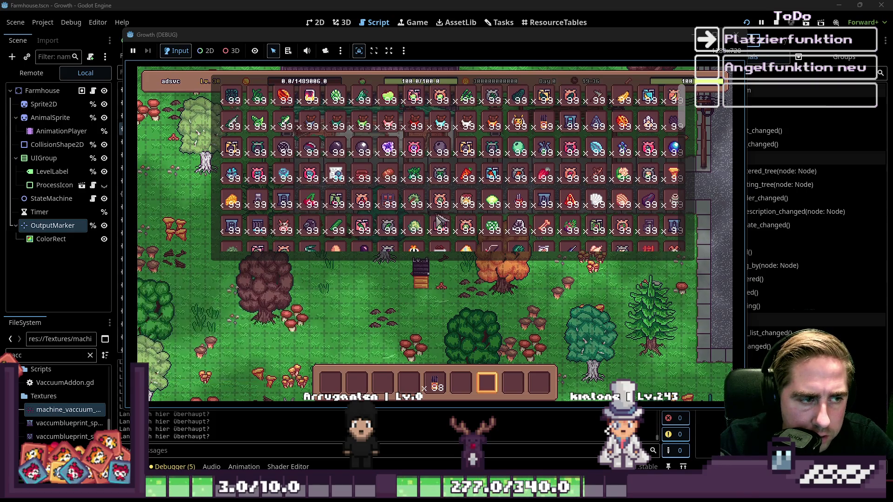
mouse_move(357, 187)
mouse_down()
mouse_move(432, 386)
mouse_move(408, 382)
mouse_up()
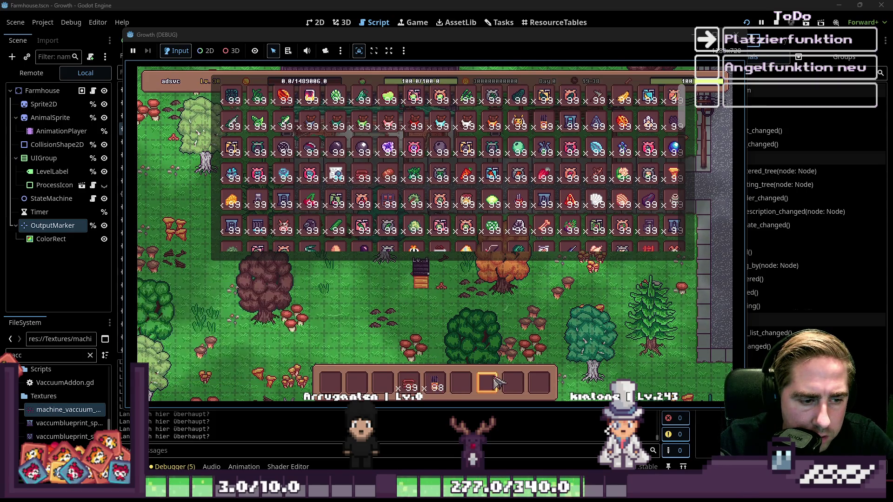
key(i)
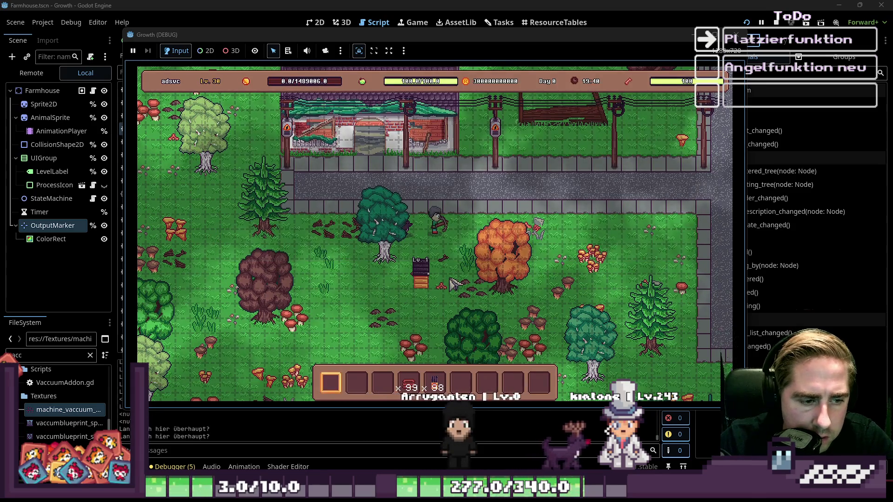
key(4)
click(425, 270)
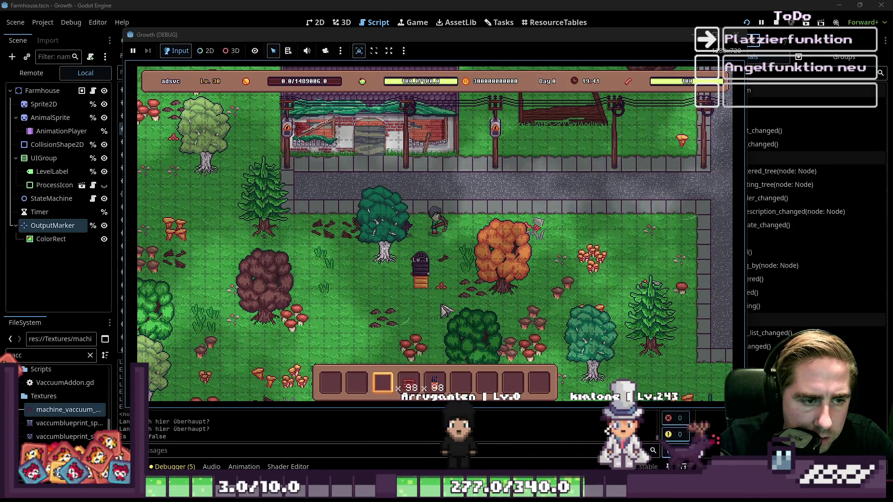
Step: Open the beehive's panel and put the x88 stack into its centre slot
key(2)
click(444, 284)
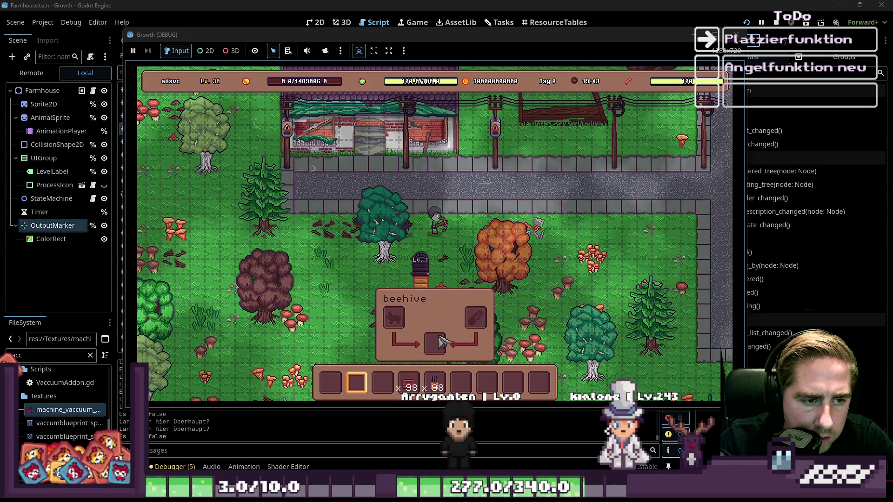
drag(435, 382, 435, 344)
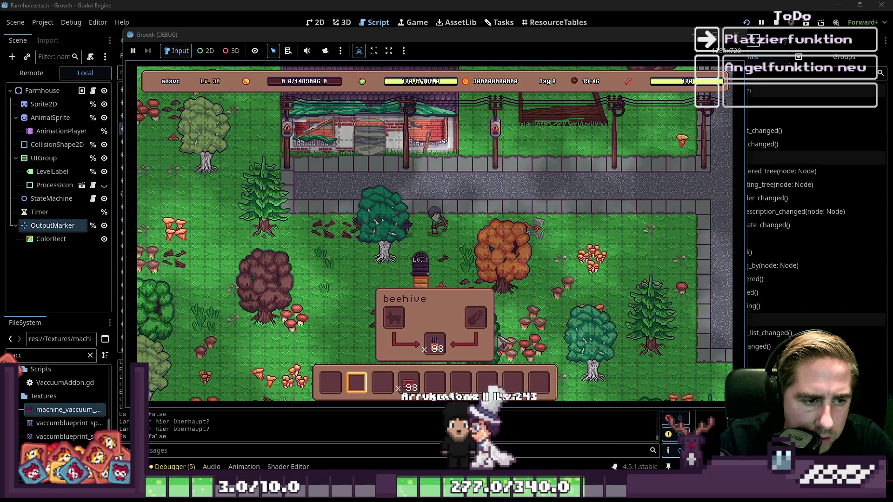
key(i)
key(i)
Step: Place another item from the x98 stack in slot 4 and open the Box's storage grid
key(4)
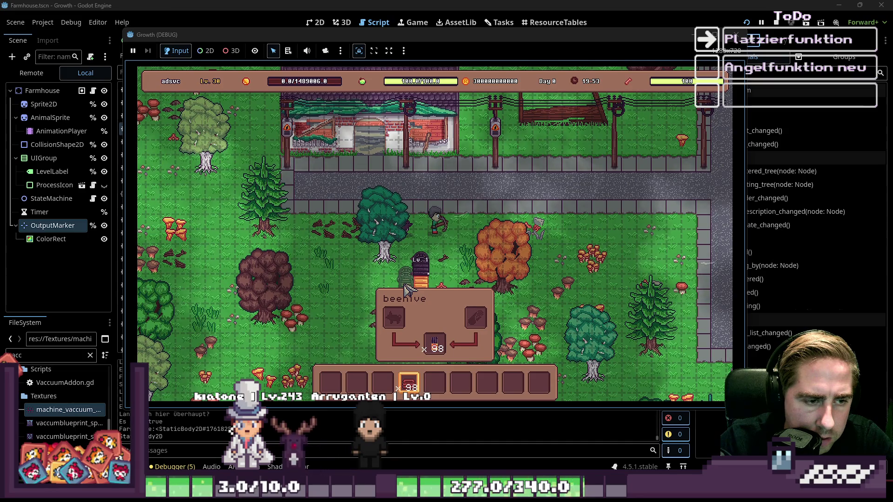
click(405, 287)
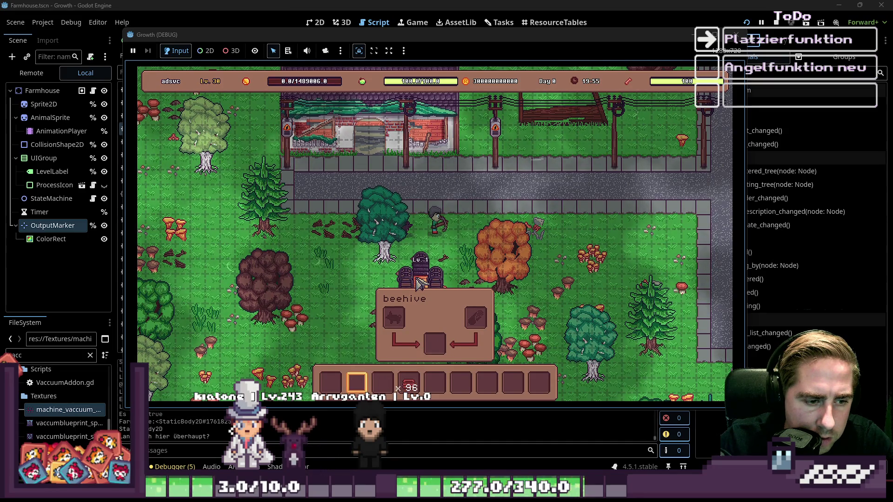
key(3)
key(e)
key(e)
key(e)
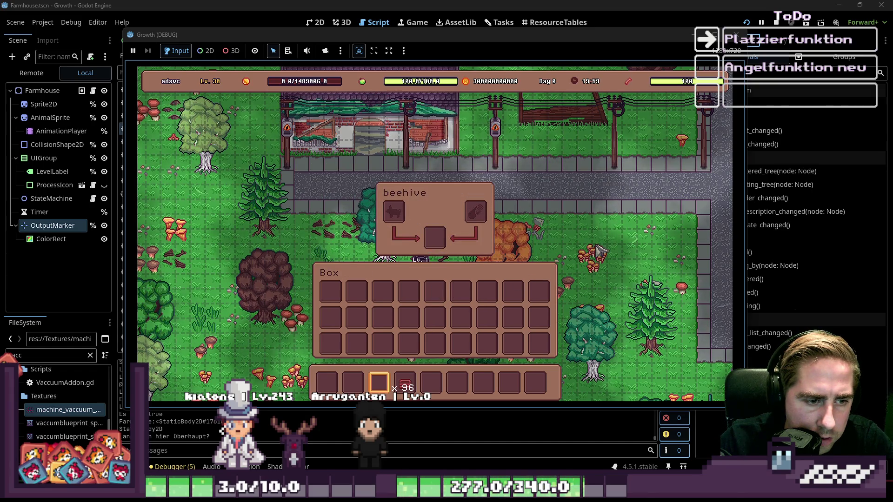
Step: Walk across the map and place a new beehive on the grass
key(e)
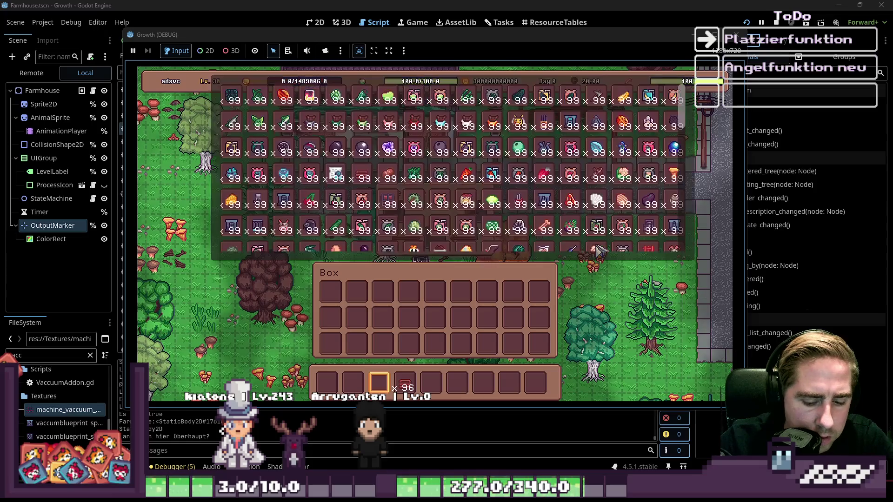
key(e)
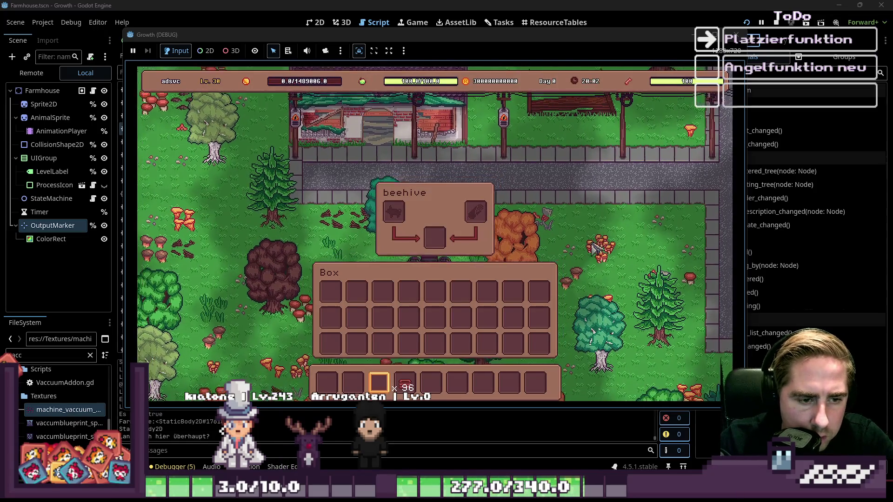
key(a)
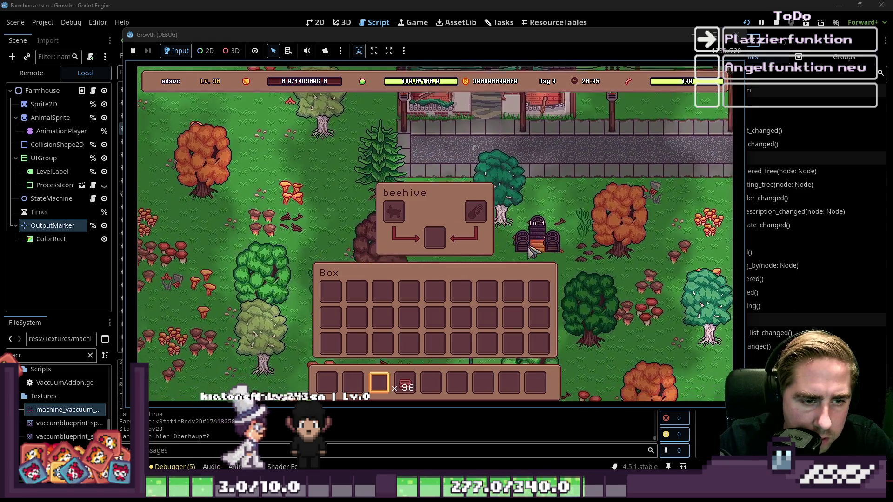
key(s)
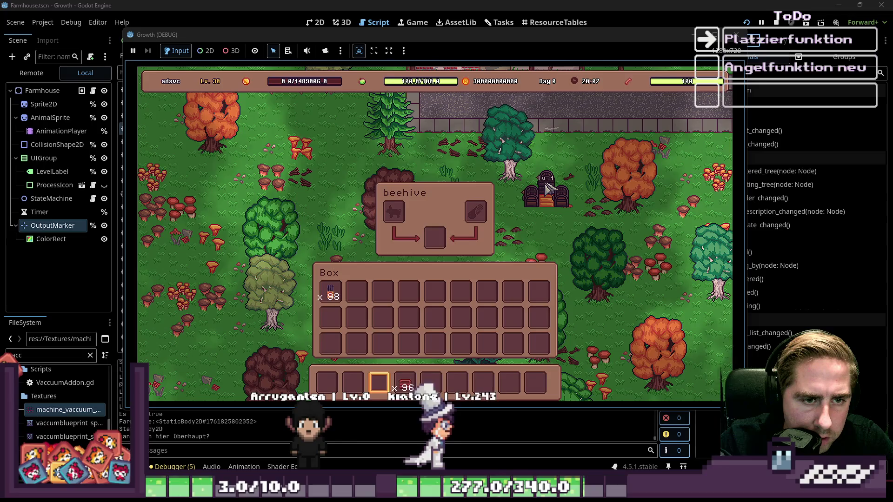
click(566, 204)
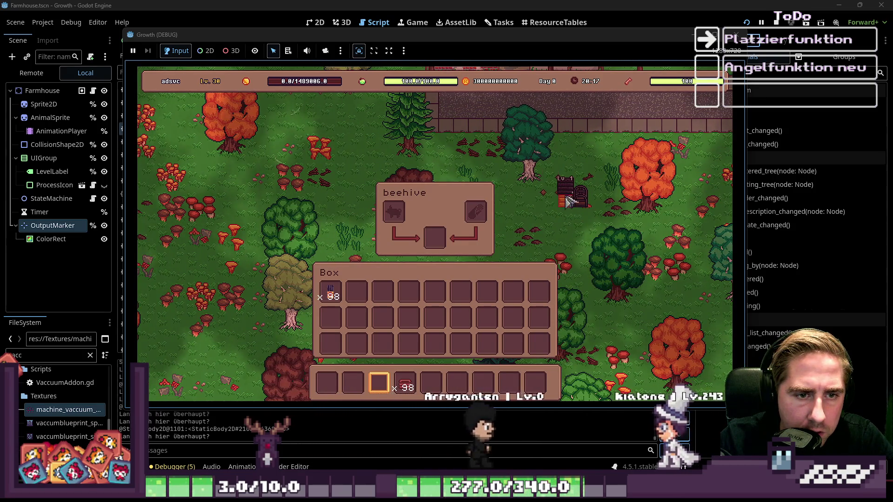
Step: Put the x98 stack into the beehive's output slot, re-place the beehive, and take the stack from the Box
click(603, 205)
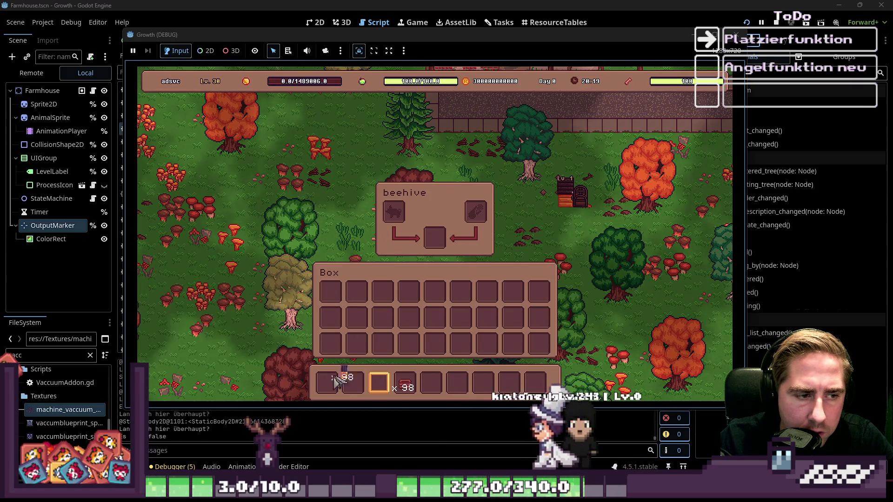
mouse_move(586, 203)
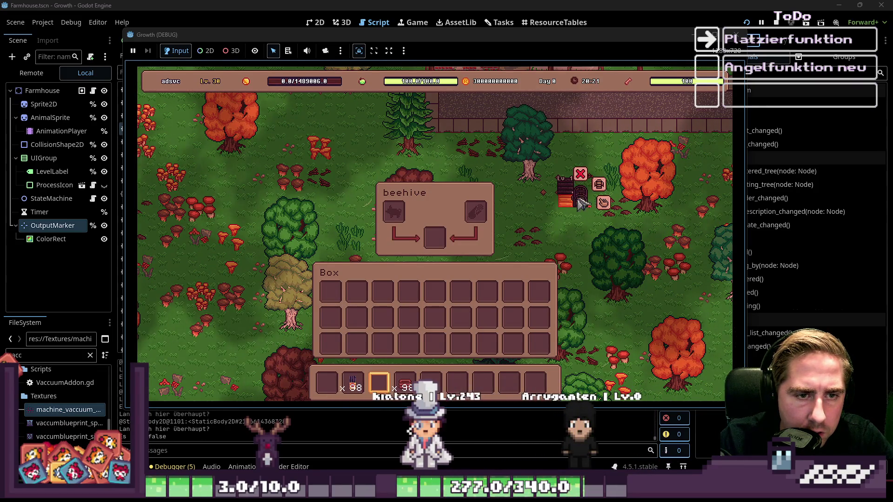
drag(405, 387, 439, 244)
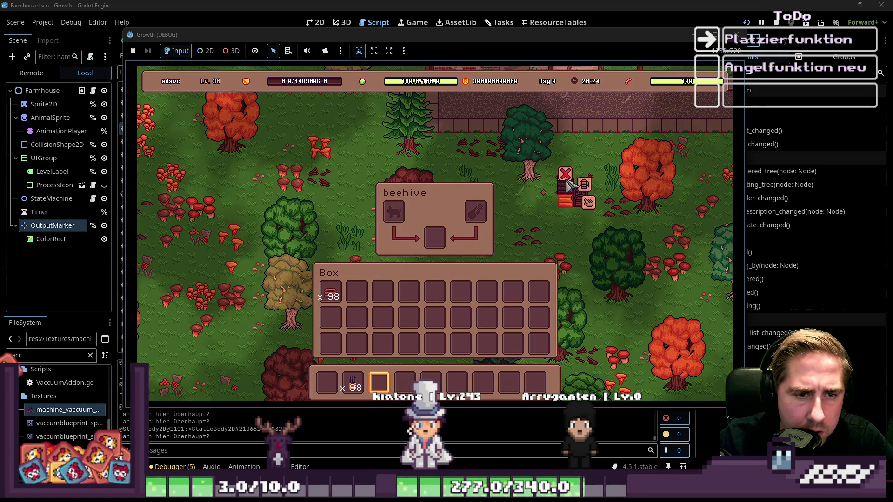
click(581, 186)
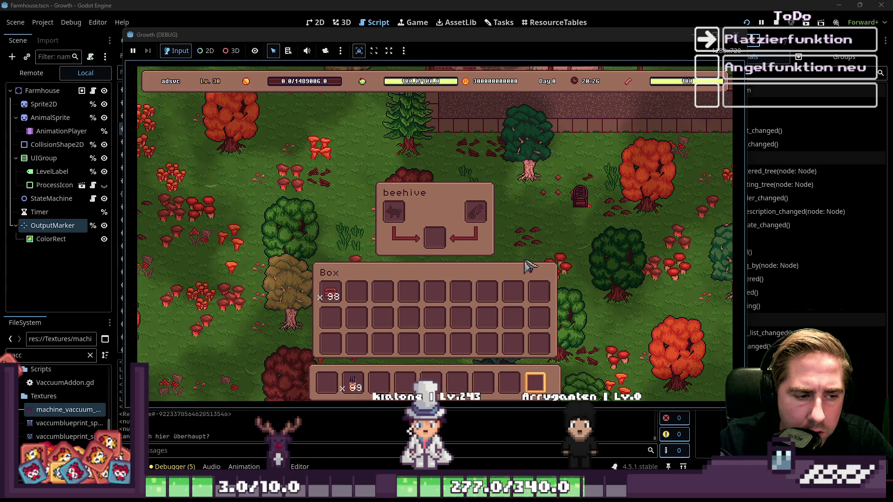
click(552, 197)
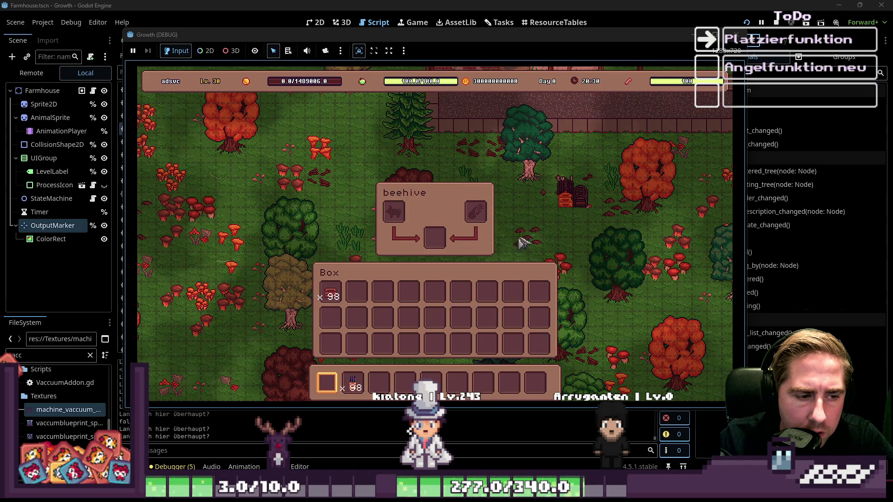
click(331, 293)
Step: Inspect the line 28 error, rerun the game, and start a new game with character 'cxyb'
click(435, 241)
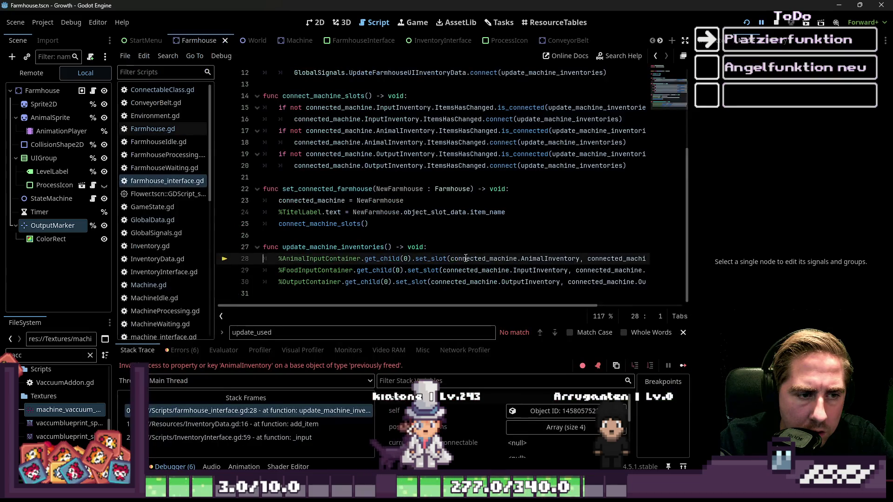
click(401, 239)
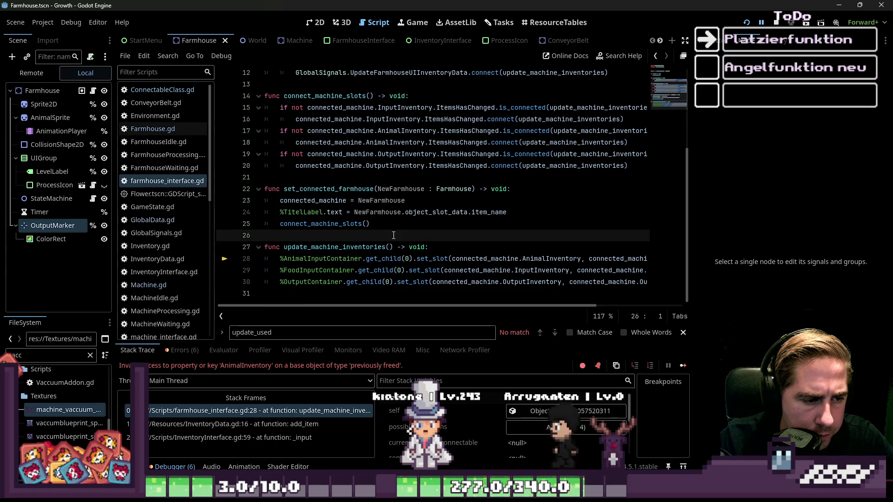
click(746, 23)
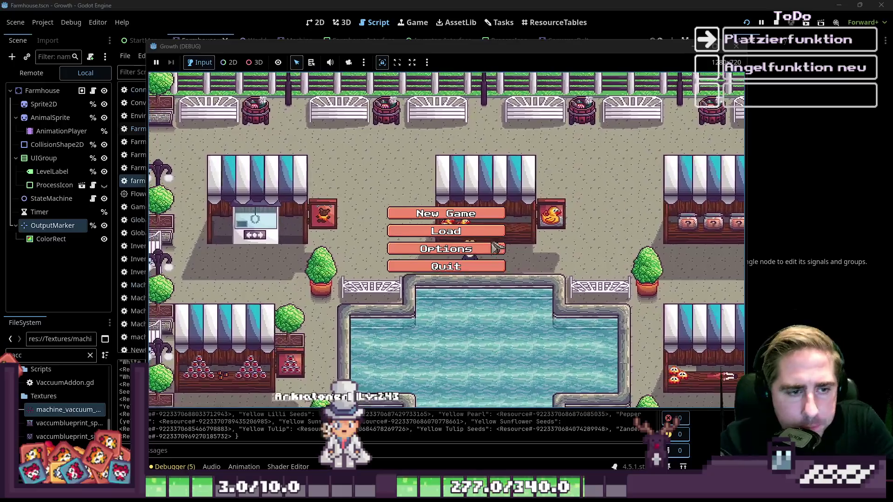
click(446, 213)
text(cxyb)
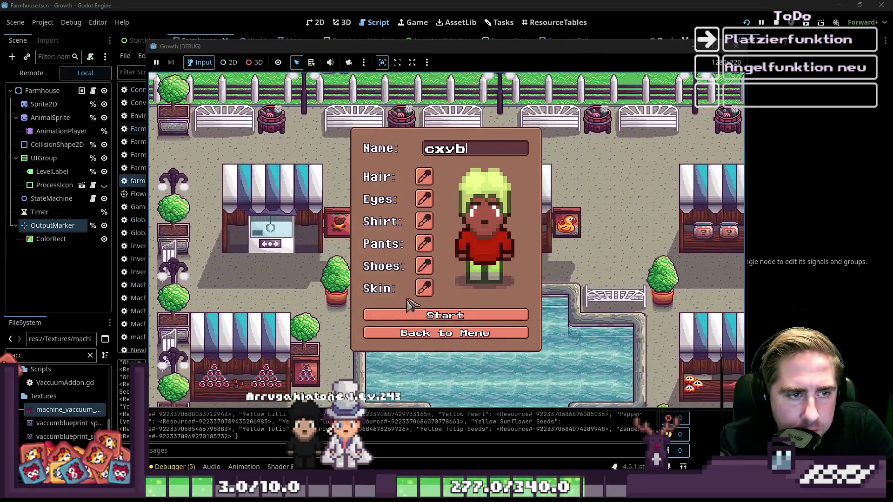
click(433, 315)
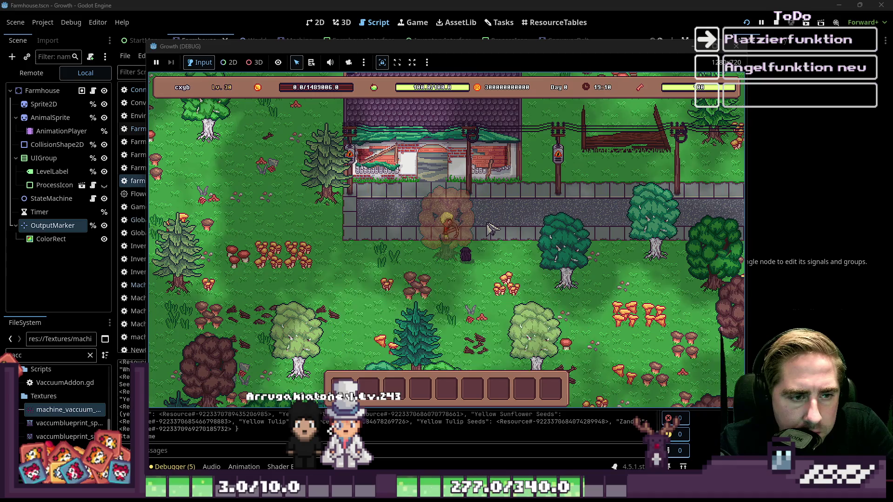
Step: Move an item stack into the hotbar, walk down-left, and place the machine from slot 6
key(i)
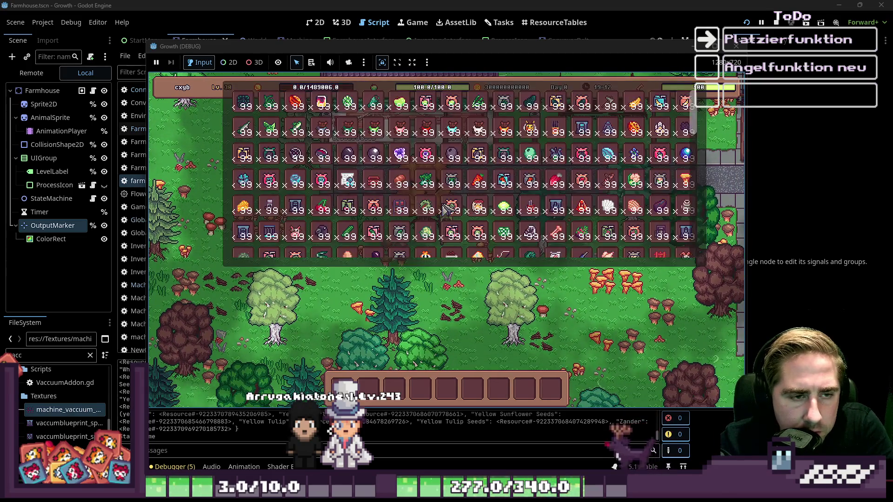
drag(502, 191, 481, 389)
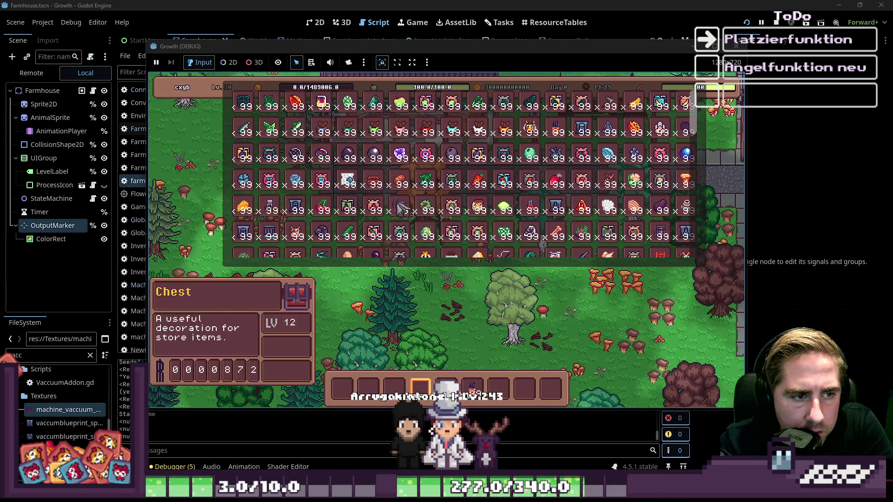
key(i)
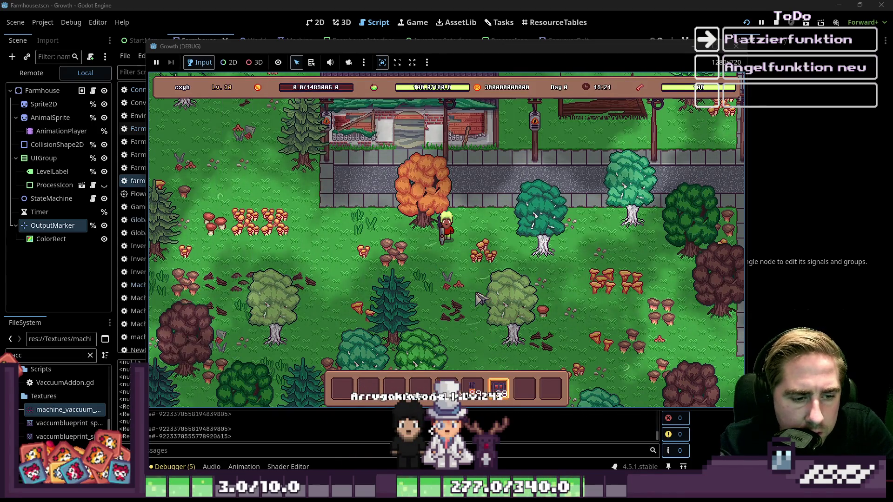
key(s)
key(a)
key(6)
click(474, 235)
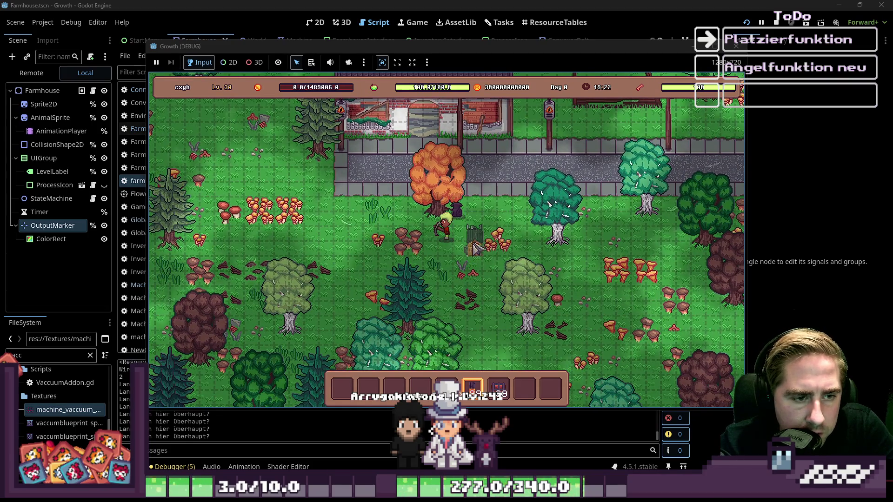
Step: Place a chest from slot 8 and reposition it beside the machine
key(7)
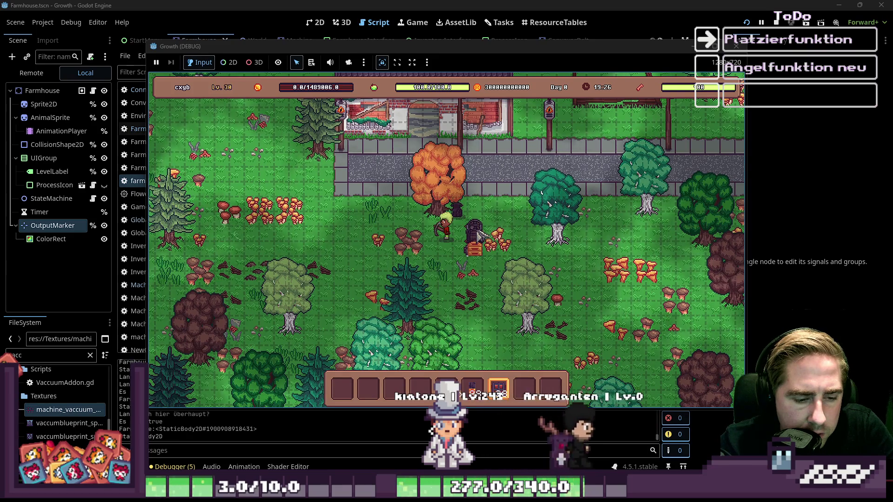
key(6)
key(8)
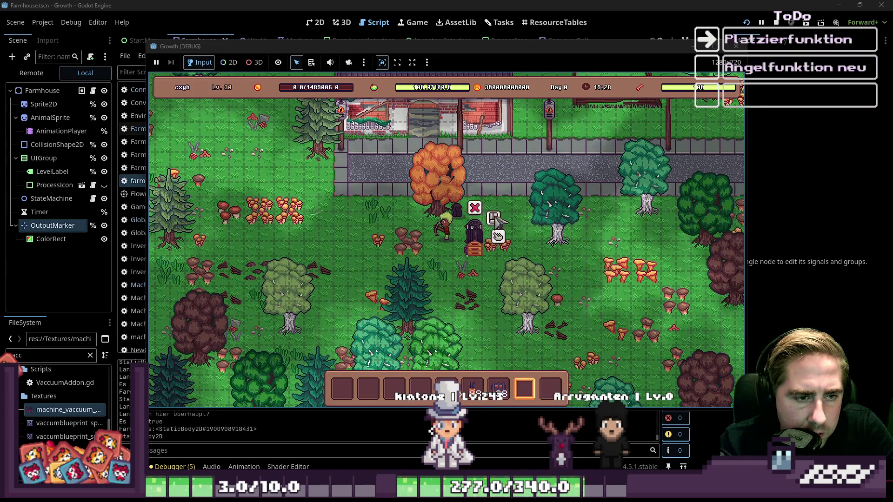
mouse_move(498, 388)
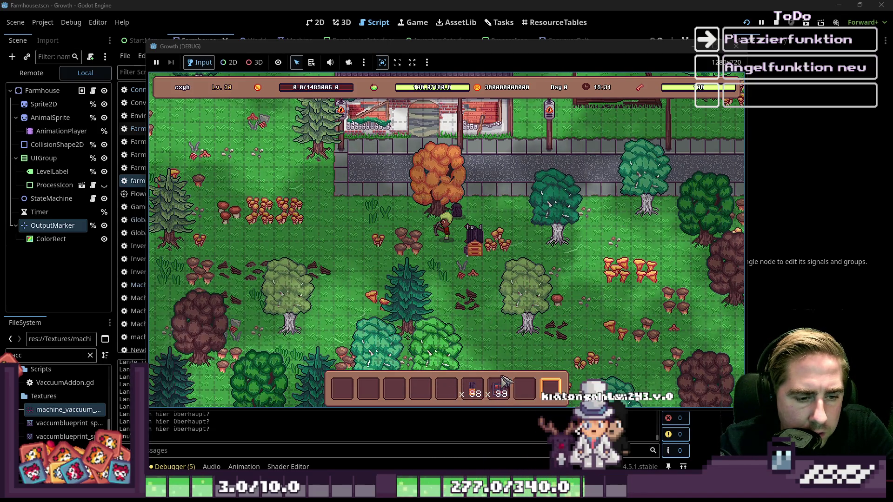
click(481, 263)
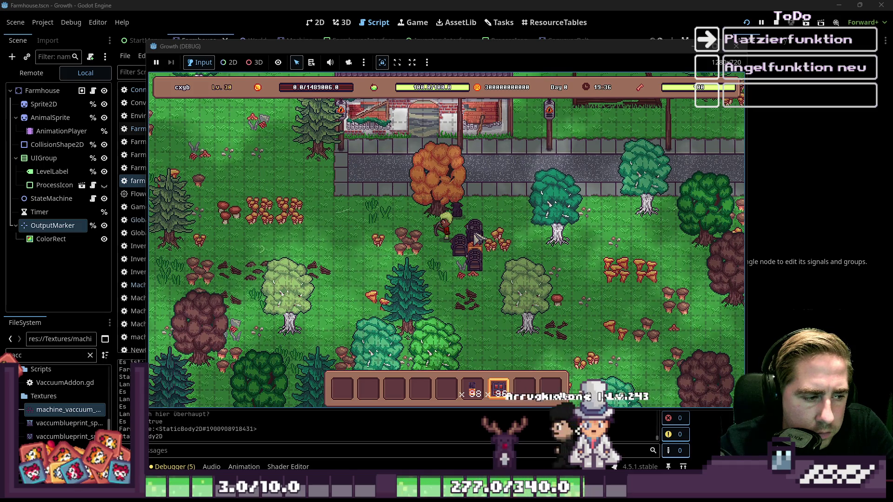
scroll(515, 287, down, 1)
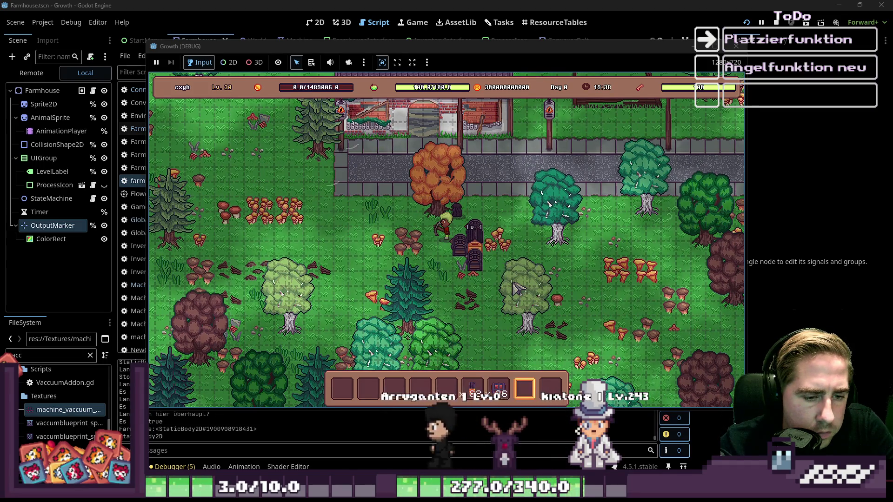
click(482, 263)
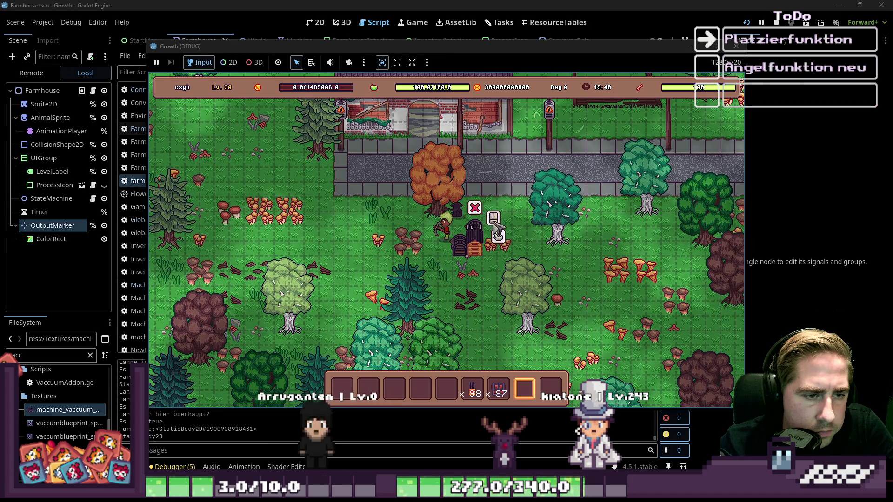
click(463, 251)
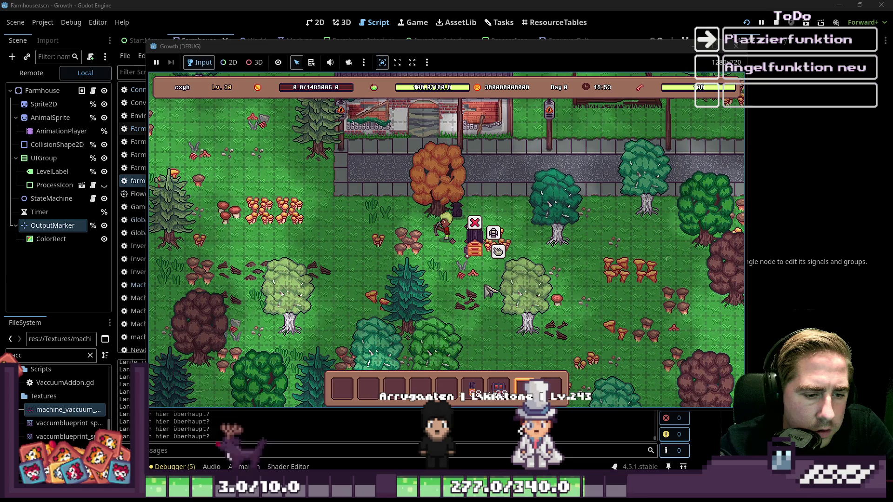
Step: Open the beehive panel and put the 98-item stack into its input
key(6)
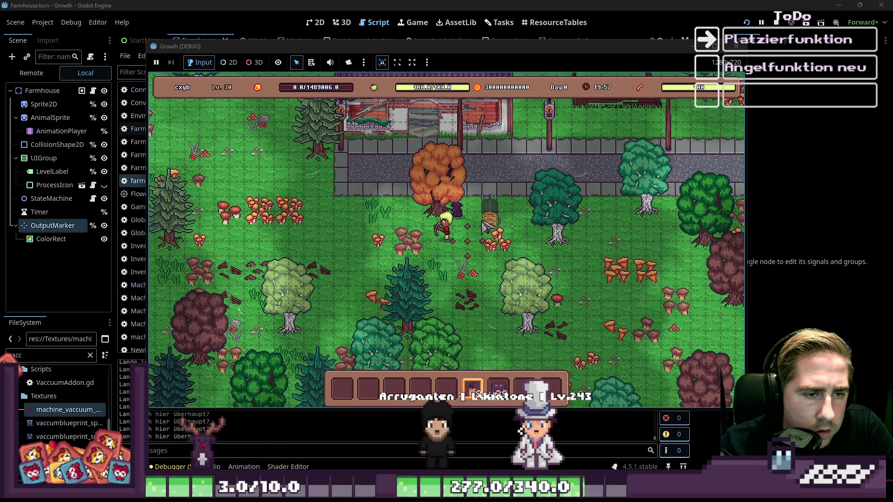
key(7)
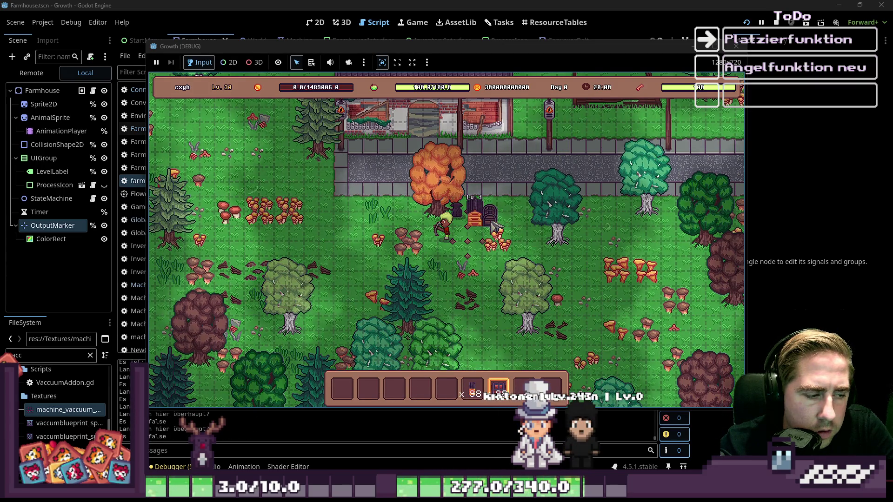
key(5)
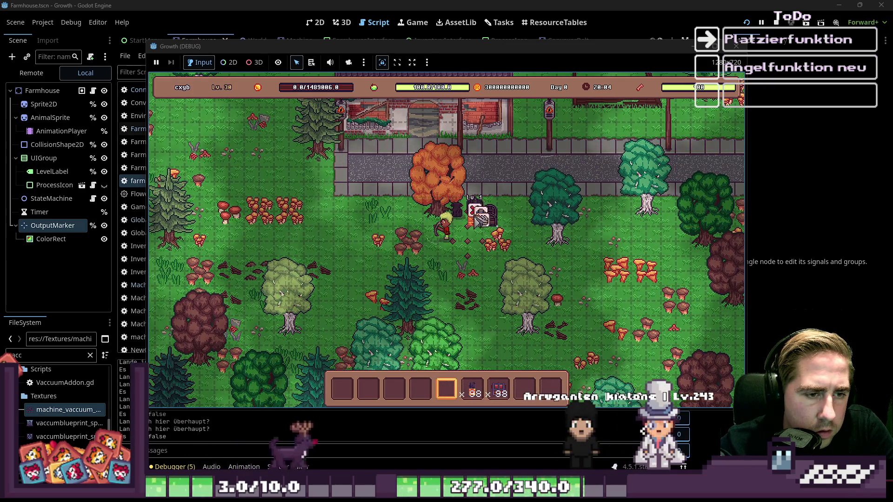
click(504, 225)
mouse_move(472, 386)
mouse_down()
mouse_move(455, 361)
mouse_move(404, 328)
mouse_move(445, 353)
mouse_up()
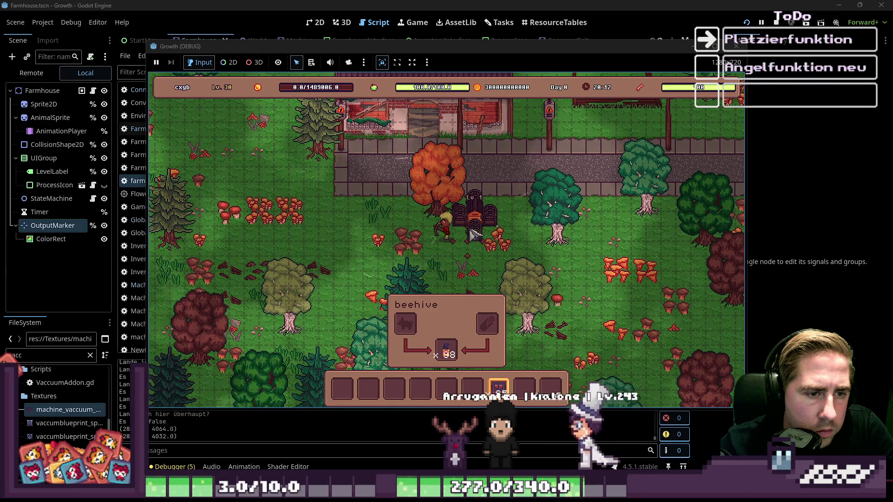
Step: Take the 98-item stack back out of the beehive into the hotbar
scroll(502, 258, up, 2)
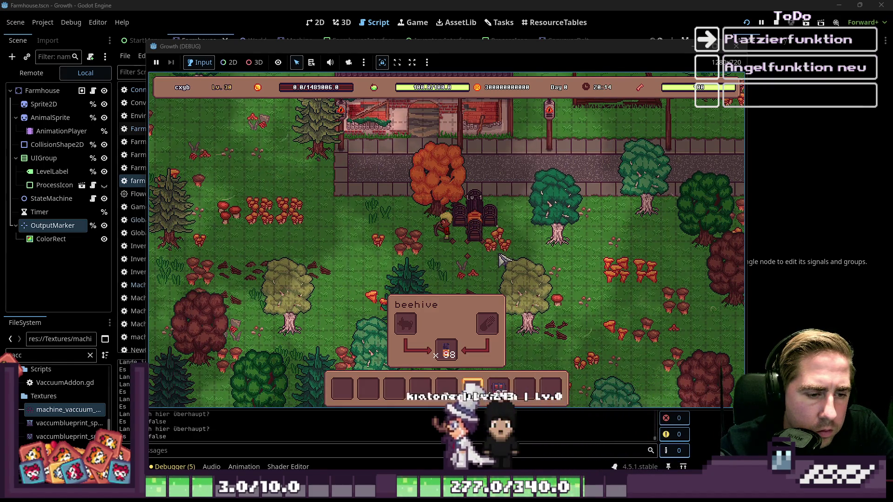
click(489, 222)
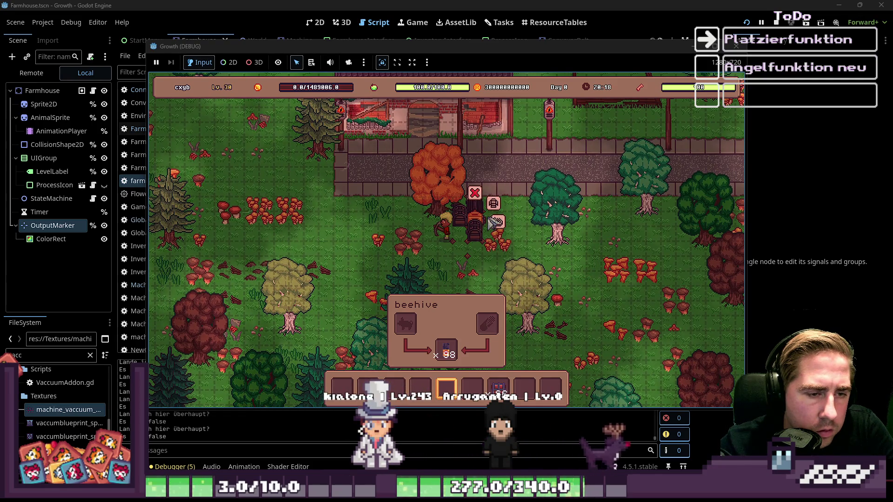
drag(446, 351, 449, 401)
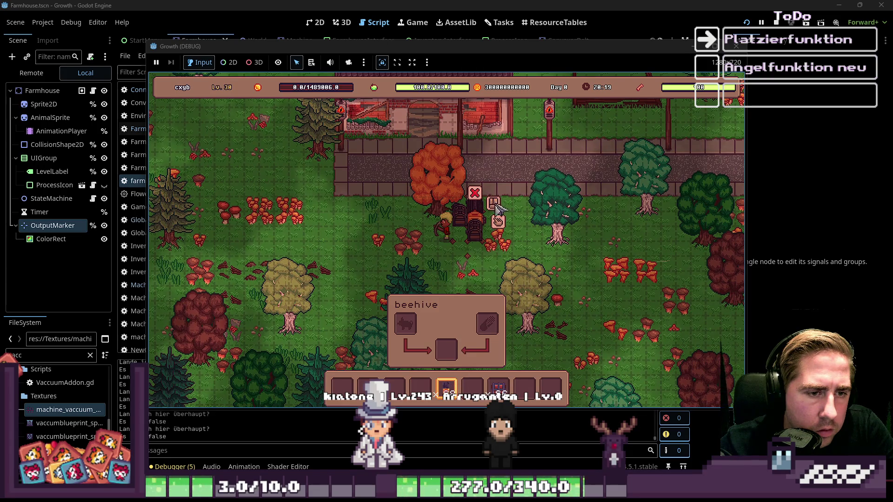
click(499, 222)
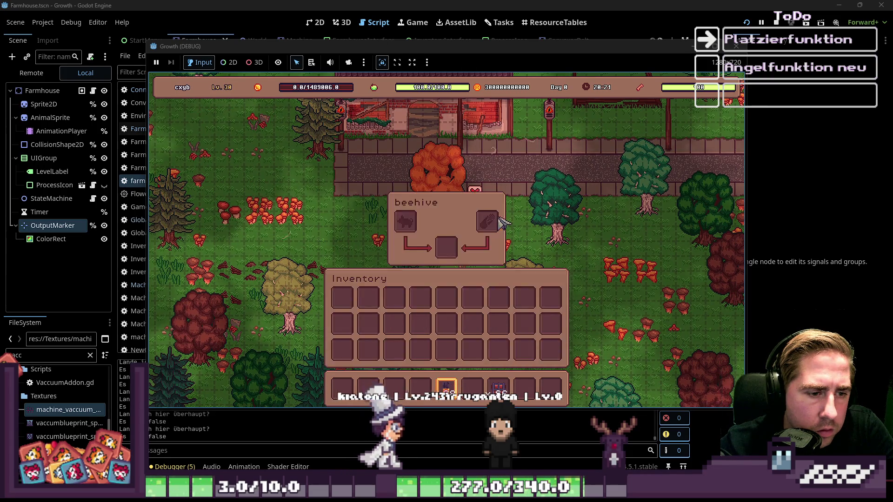
Step: Walk beside the beehive and move the 98-item stack to its input and back to the hotbar
click(498, 222)
click(530, 260)
click(492, 226)
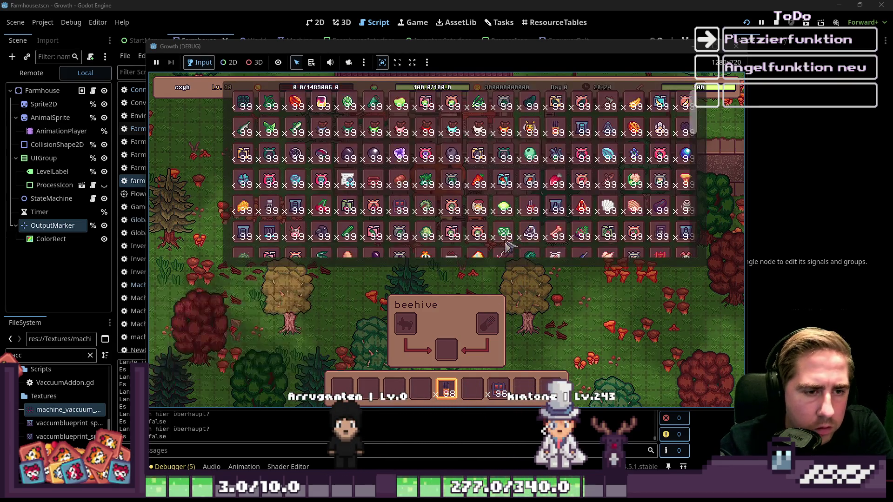
click(491, 224)
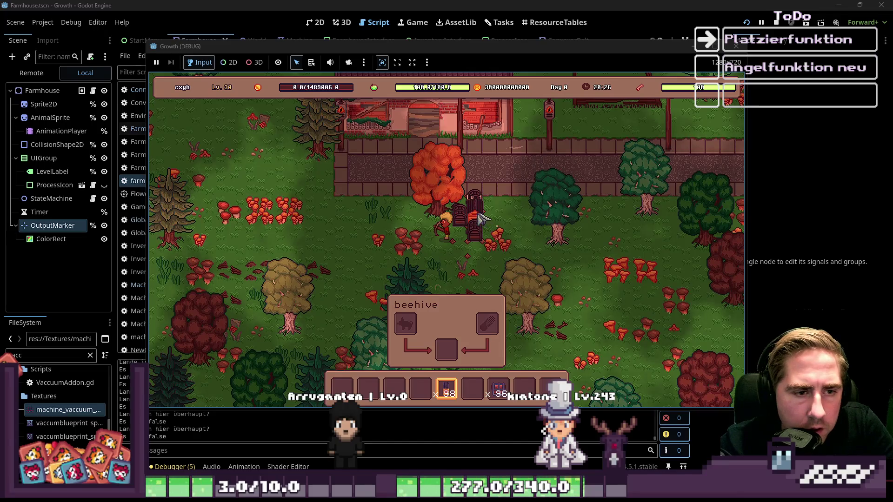
key(a)
key(s)
click(508, 207)
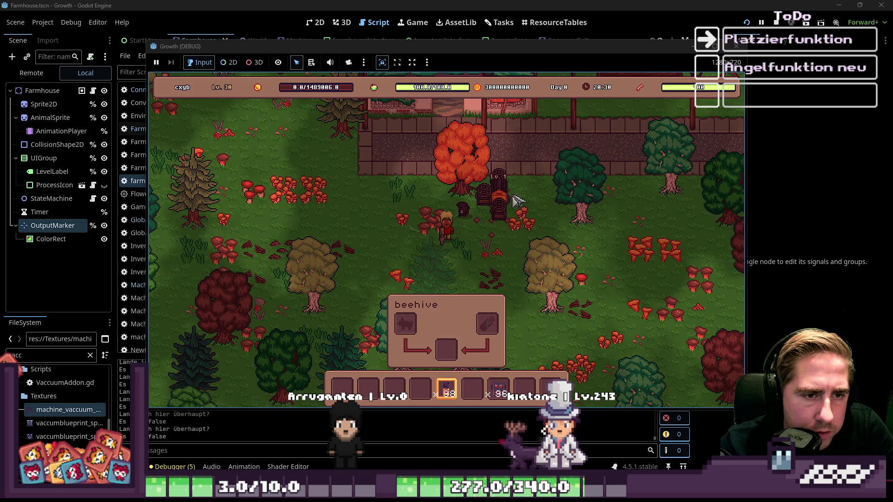
click(506, 201)
click(446, 390)
click(448, 354)
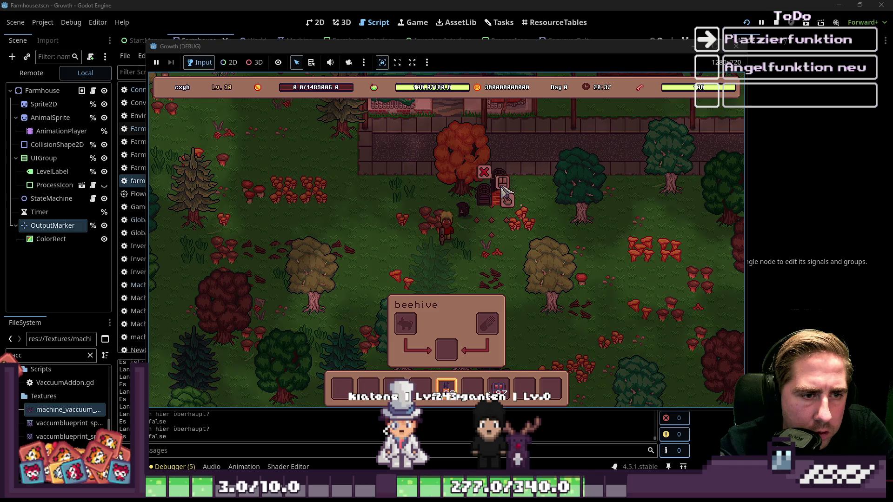
click(508, 183)
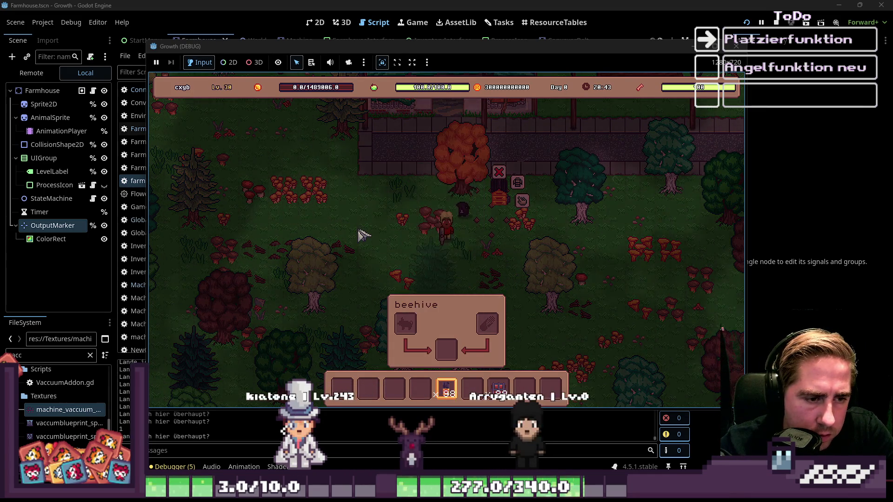
Step: Place a second beehive, try the 84-item stack in its input, then store it in chest slot 1
click(354, 222)
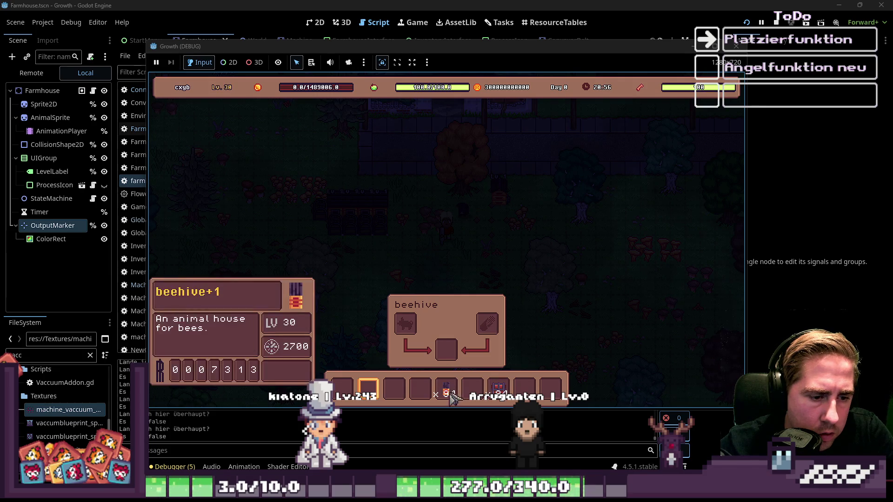
drag(447, 389, 446, 349)
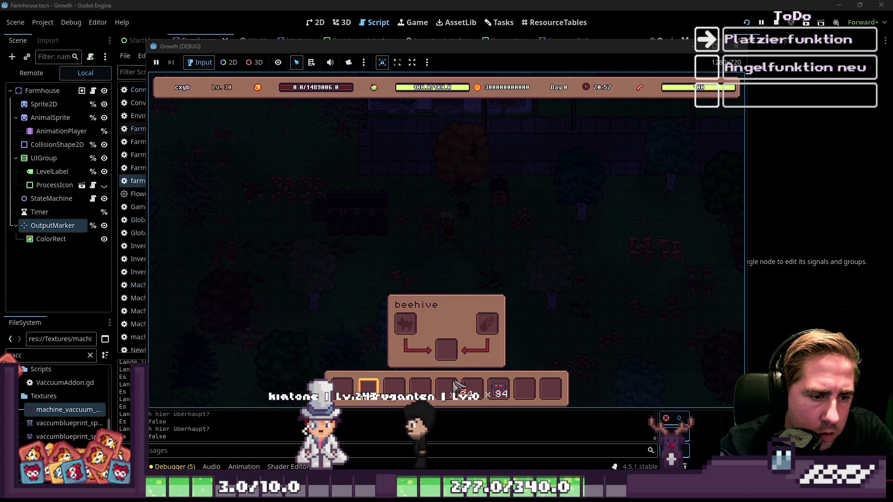
mouse_move(446, 388)
mouse_down()
mouse_move(448, 352)
mouse_move(444, 390)
mouse_move(453, 359)
mouse_up()
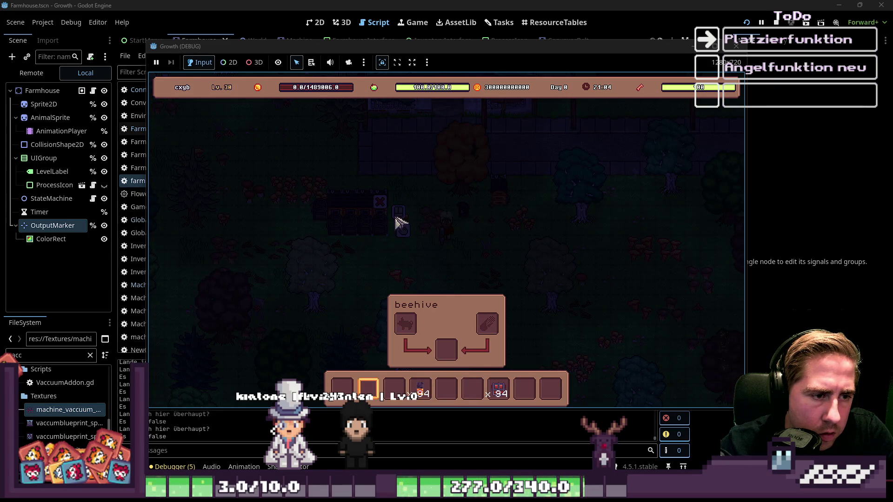
drag(397, 223, 399, 223)
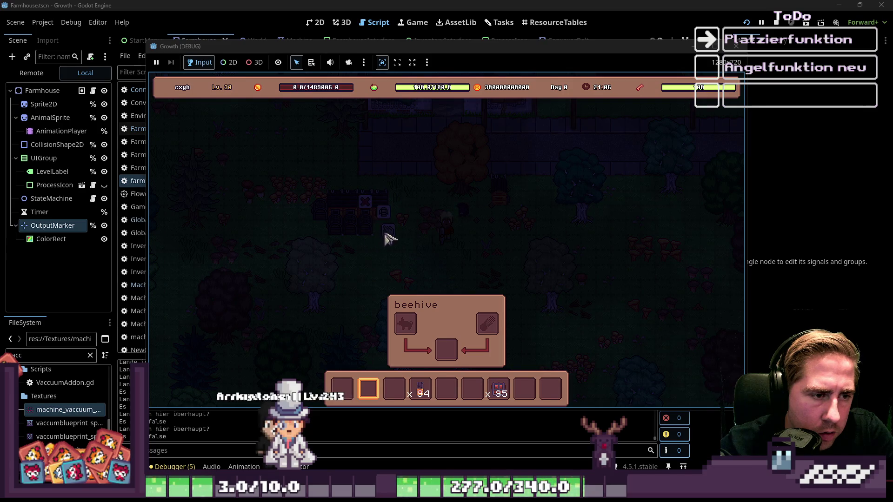
click(386, 234)
drag(417, 396, 345, 296)
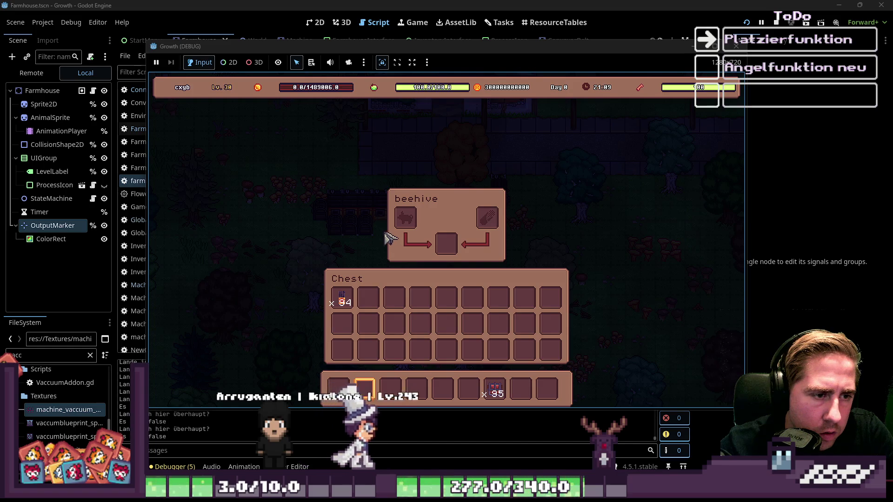
Step: Switch hotbar items and move the 84-item stack to another chest slot until the freed-object error hits
key(i)
key(i)
key(7)
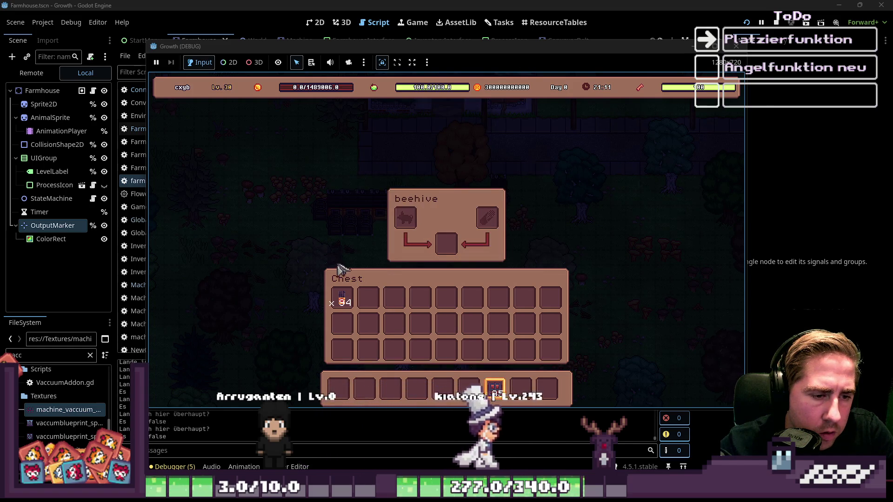
key(8)
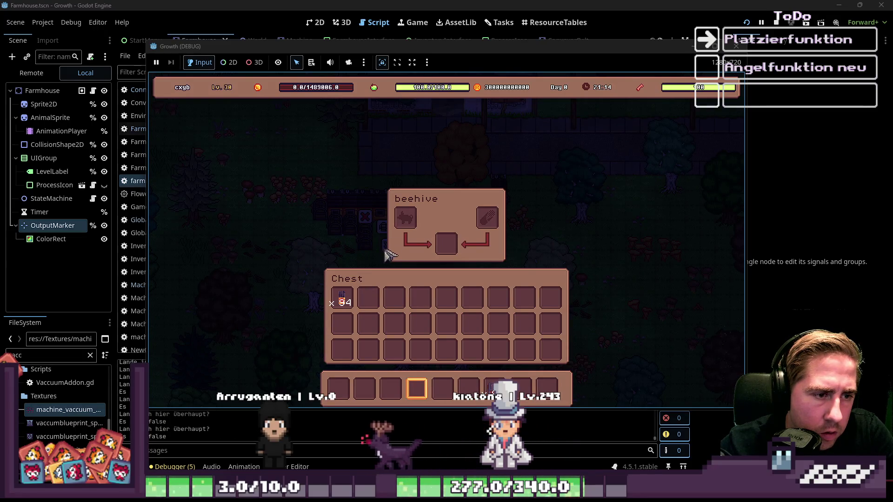
key(i)
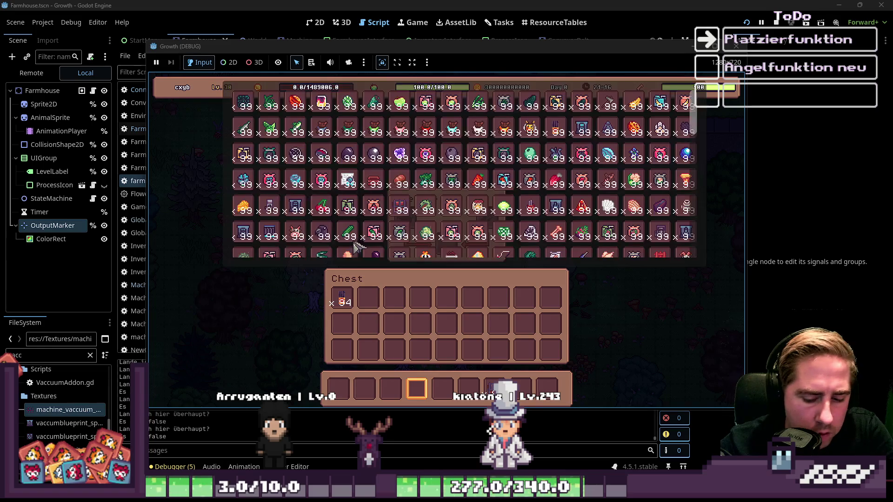
key(i)
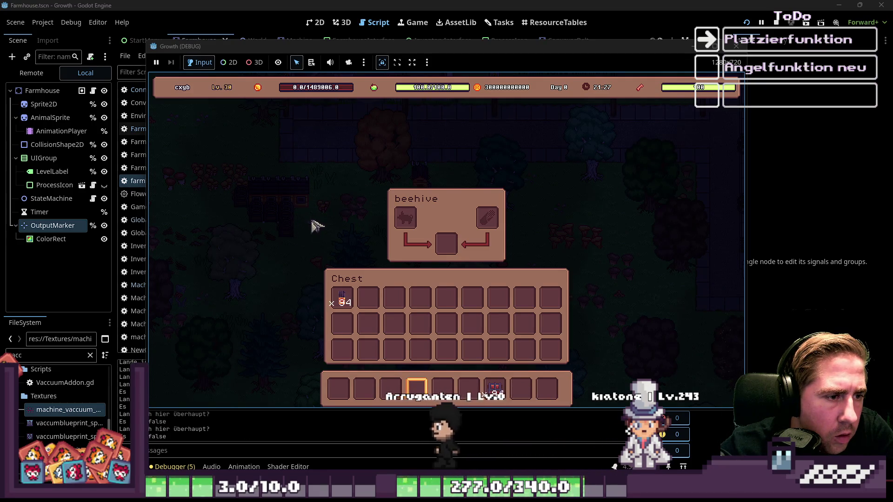
drag(343, 300, 342, 334)
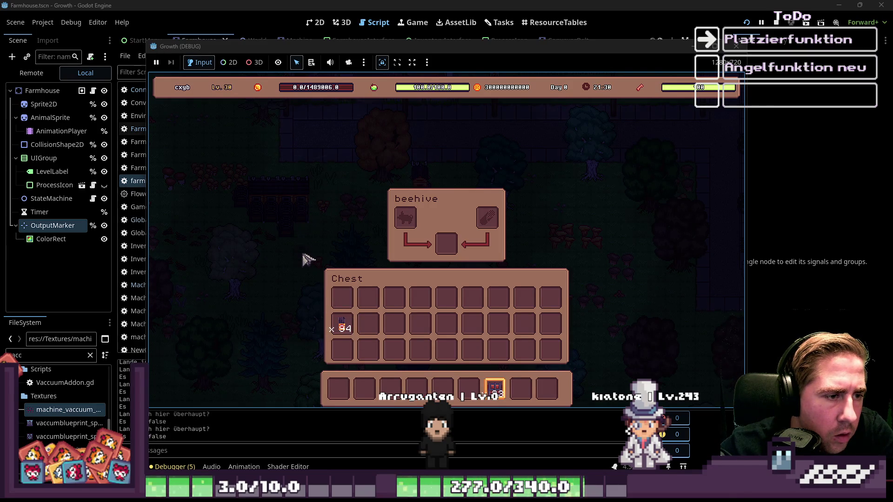
key(1)
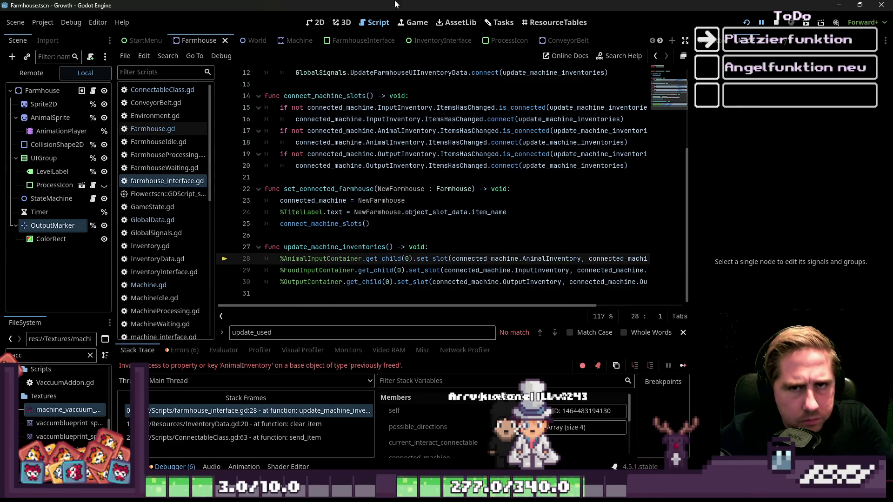
Step: Stop the game session and review farmhouse_interface.gd around the connect_machine_slots call
click(776, 23)
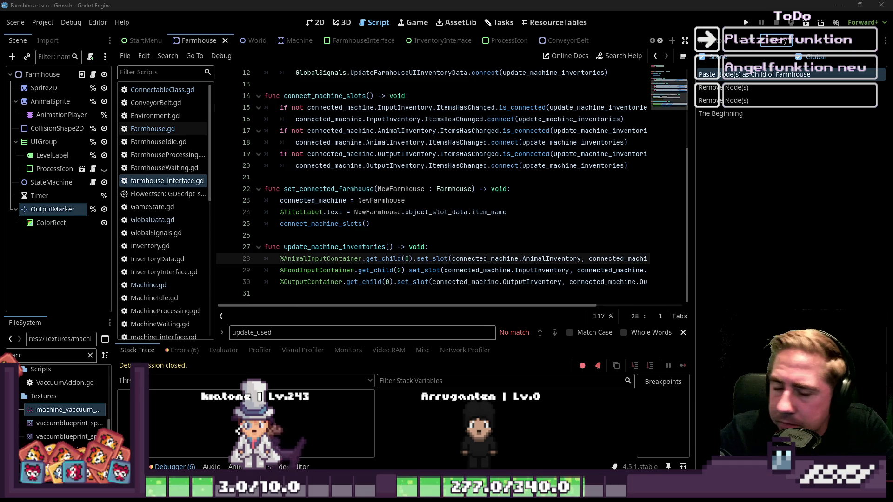
click(562, 166)
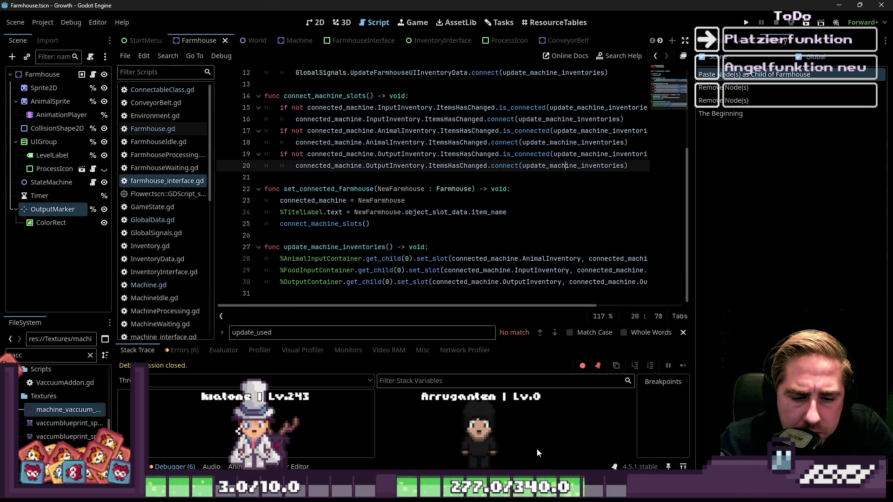
mouse_move(460, 493)
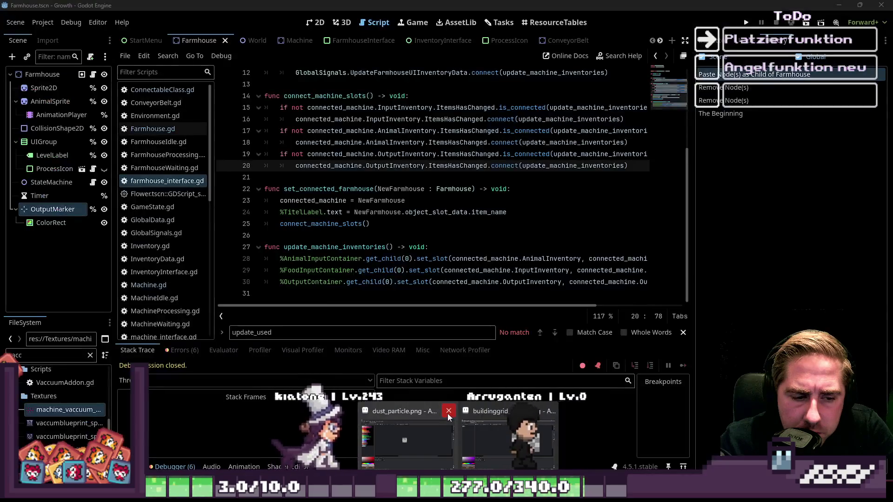
click(470, 221)
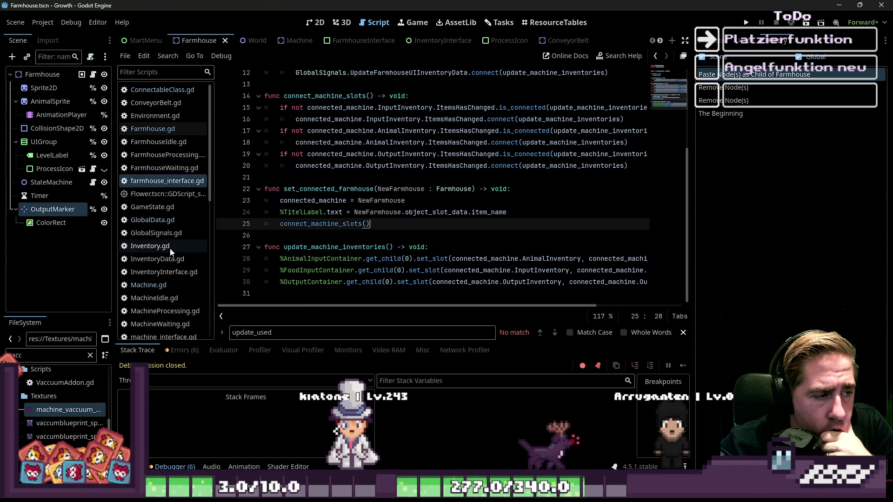
Step: Glance at the Farmhouse scene on the 2D canvas, then open Farmhouse.gd
click(315, 22)
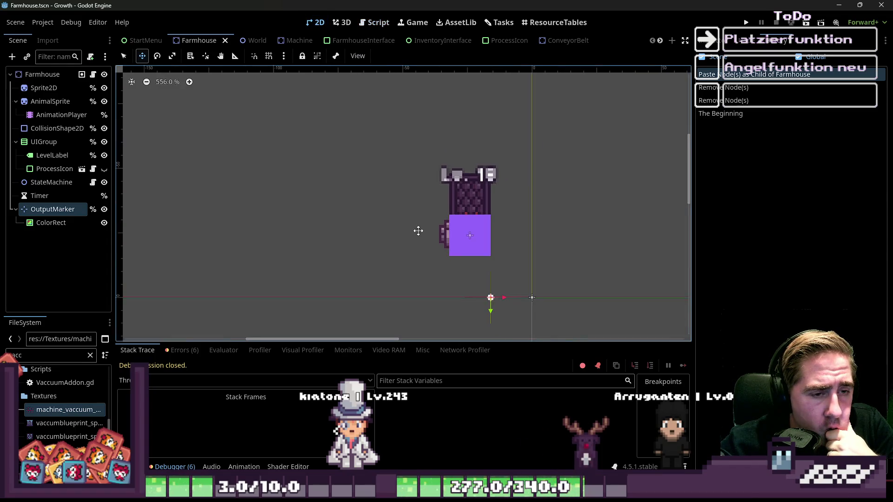
scroll(418, 231, down, 3)
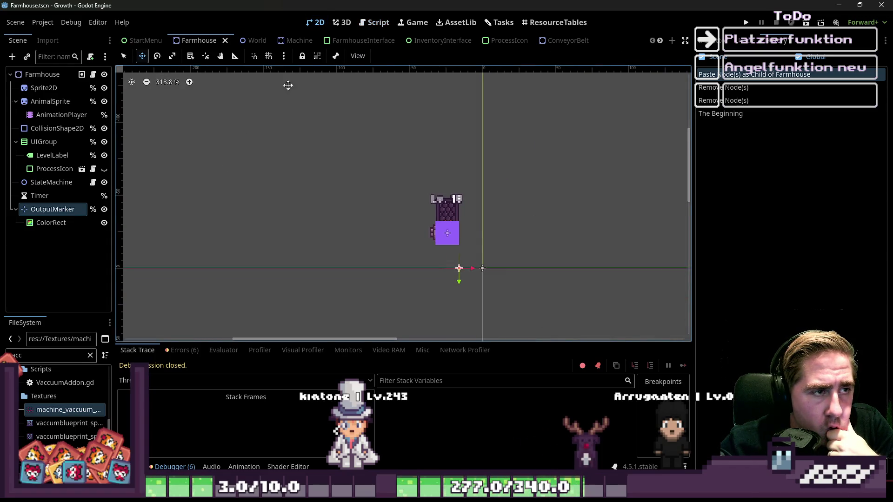
click(377, 23)
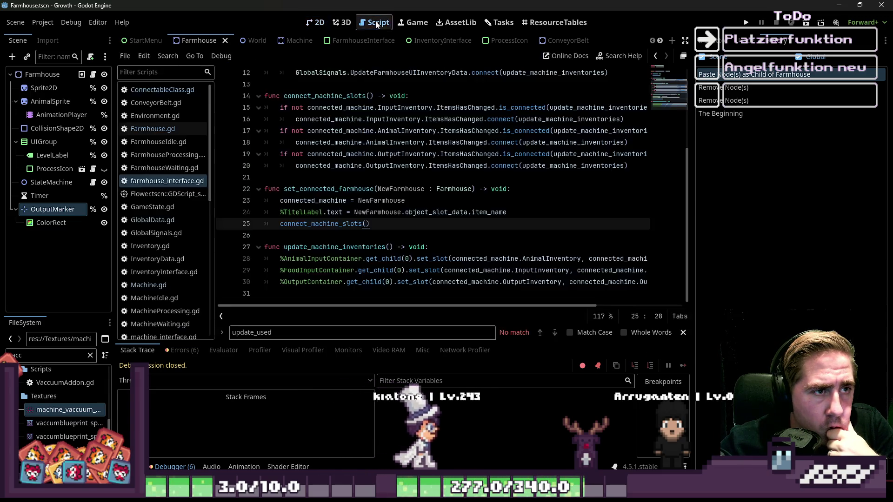
click(136, 130)
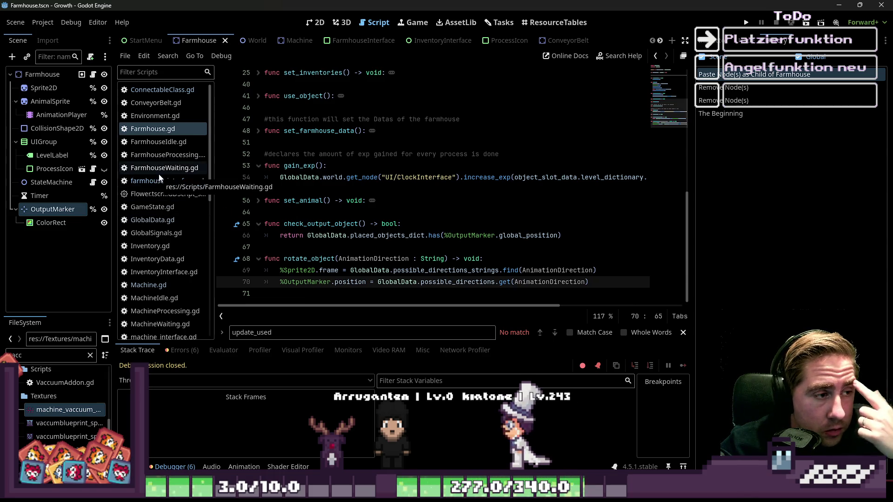
Step: Browse the ConnectableClass.gd, Farmhouse.gd and farmhouse_interface.gd scripts
click(160, 102)
click(167, 89)
click(153, 129)
scroll(321, 216, up, 10)
scroll(320, 216, down, 1)
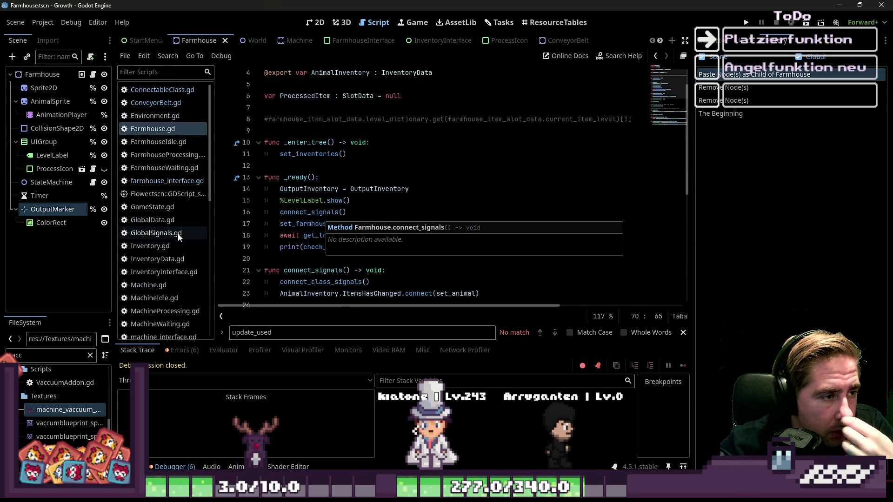
click(147, 182)
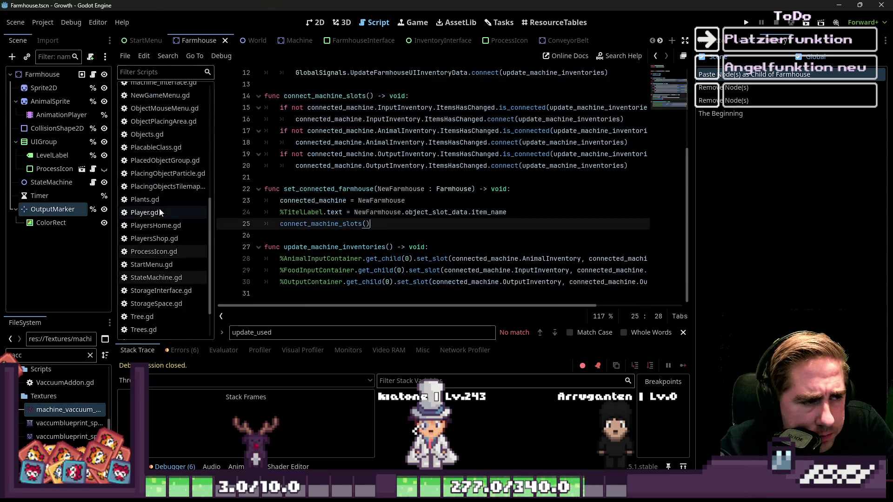
scroll(158, 209, down, 10)
scroll(151, 191, up, 2)
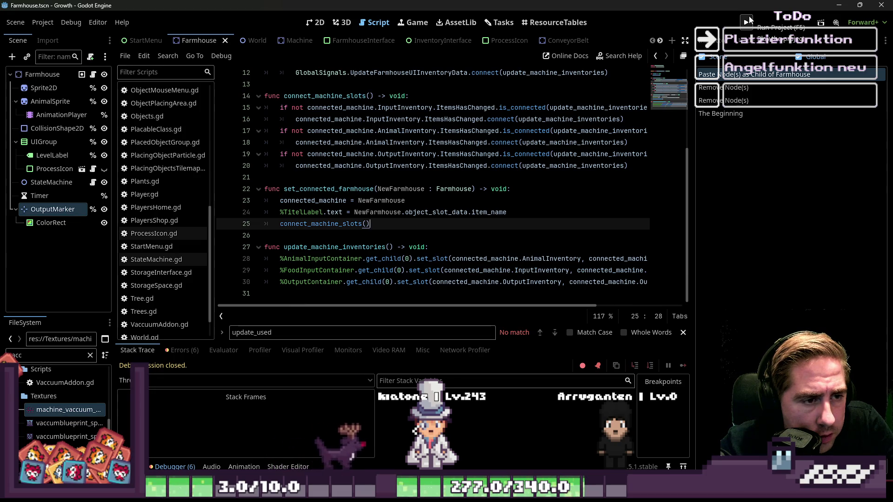
scroll(348, 194, up, 3)
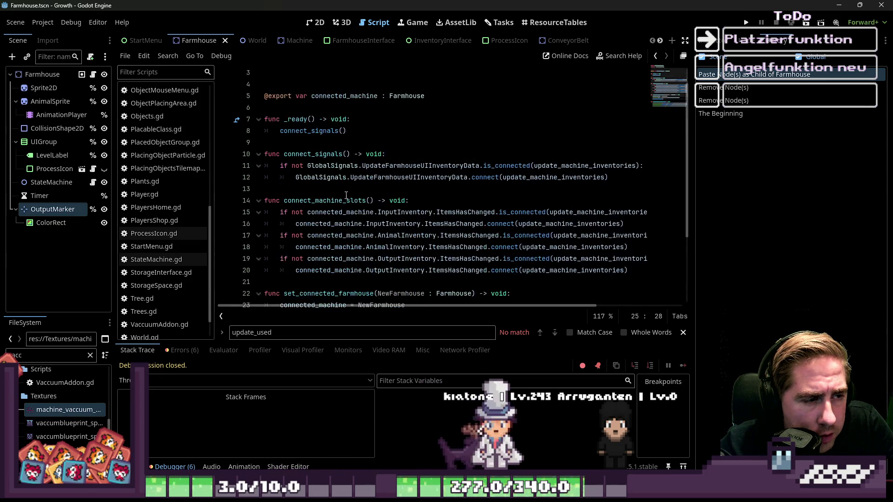
scroll(172, 209, up, 10)
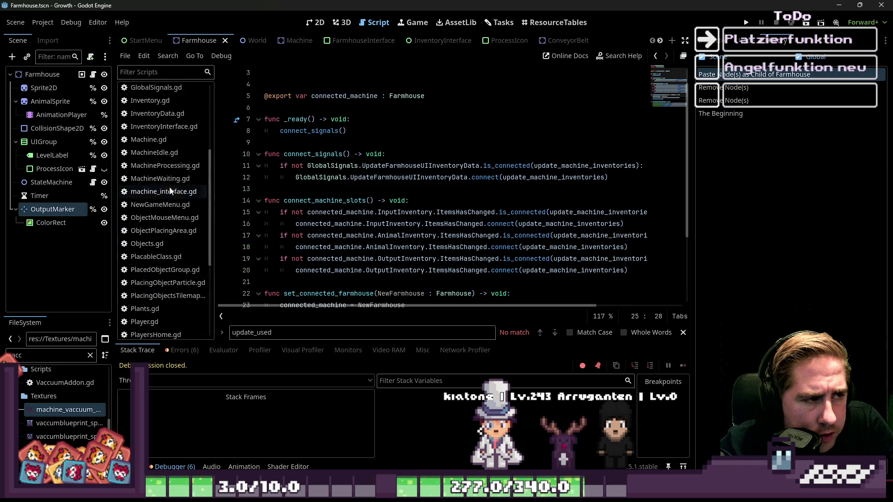
Step: Open ConveyorBelt.gd and select the rotate_object function name
click(163, 93)
click(156, 103)
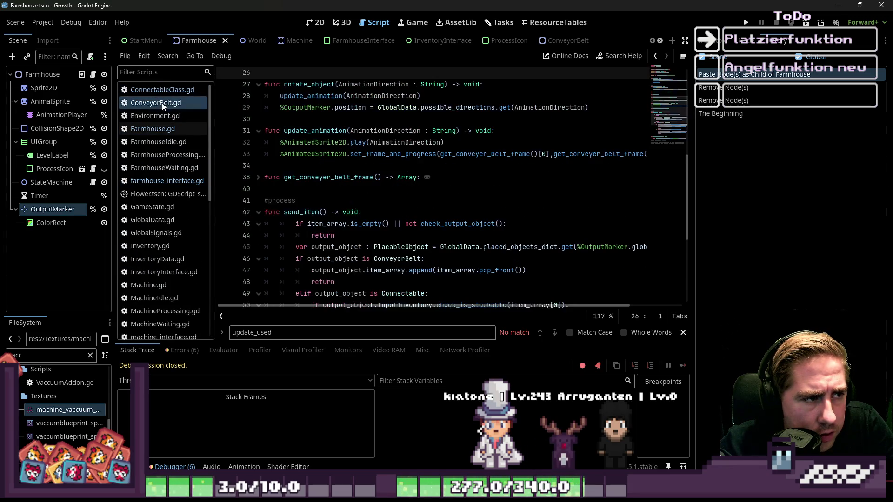
click(355, 181)
scroll(356, 183, up, 4)
click(324, 200)
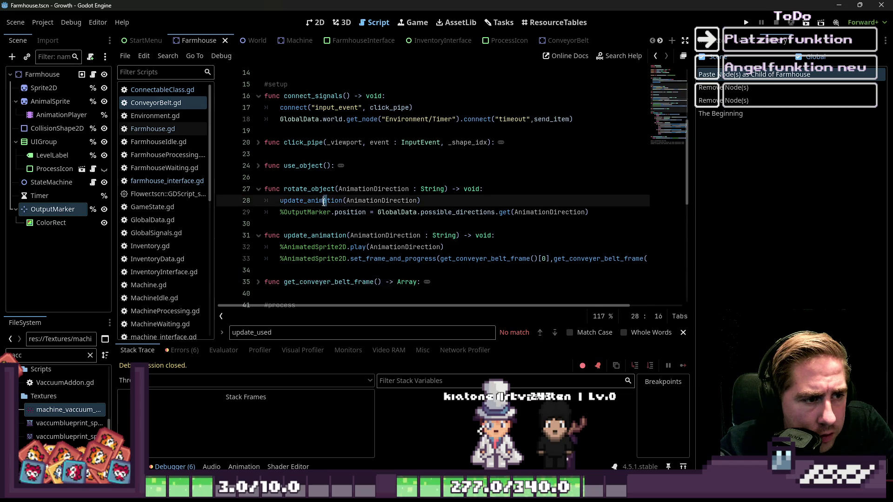
click(352, 212)
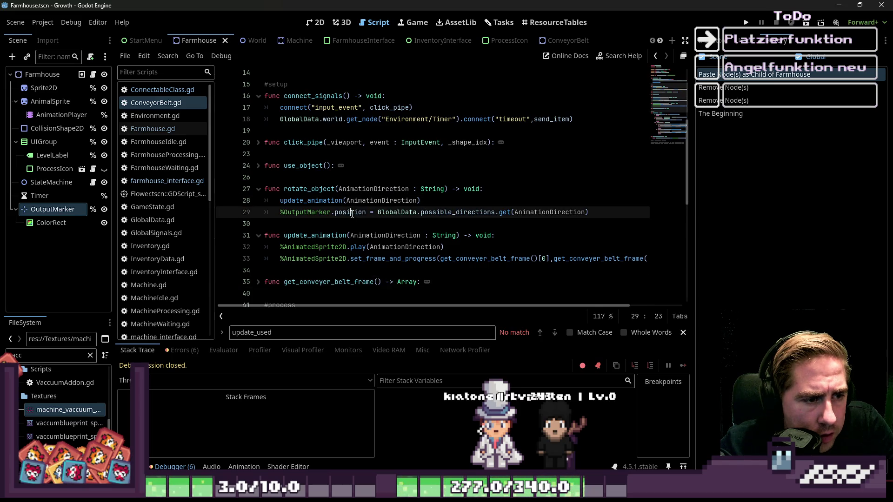
triple_click(435, 214)
double_click(551, 212)
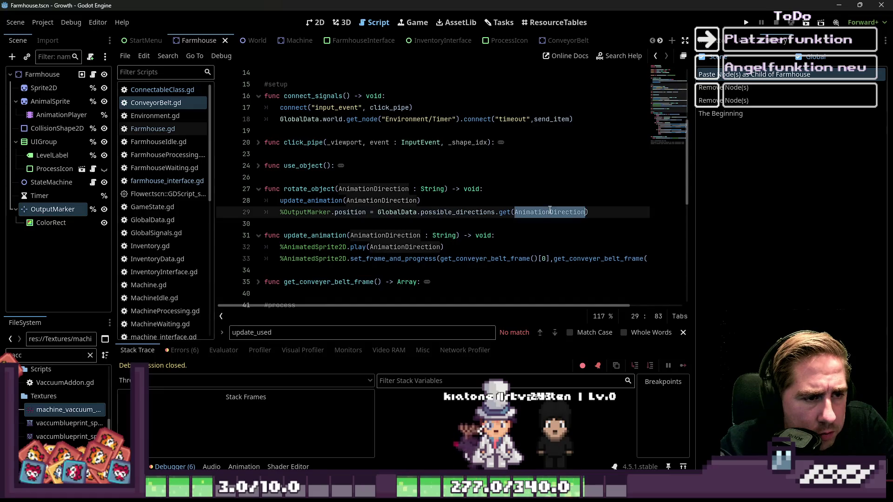
double_click(366, 190)
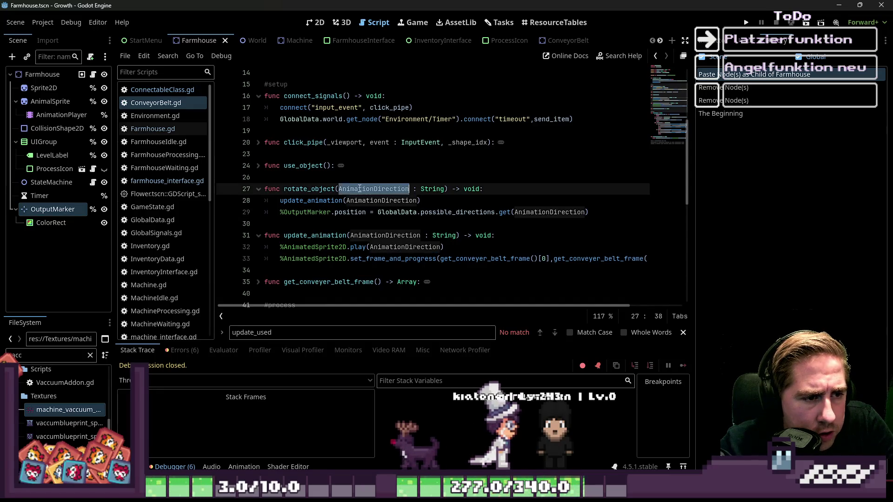
double_click(325, 192)
Step: Search all project files for rotate_object and jump to its call in GlobalData.gd
key(ctrl+shift+f)
key(Return)
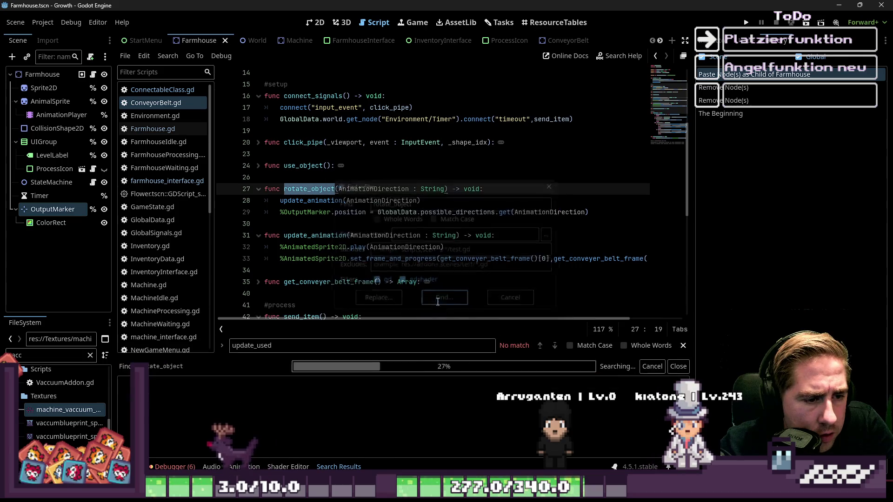
scroll(285, 402, down, 3)
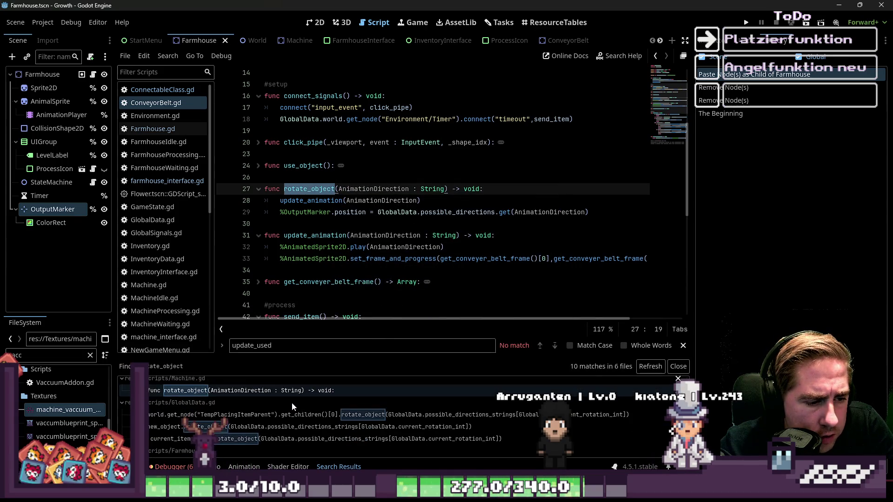
click(261, 434)
scroll(412, 213, up, 2)
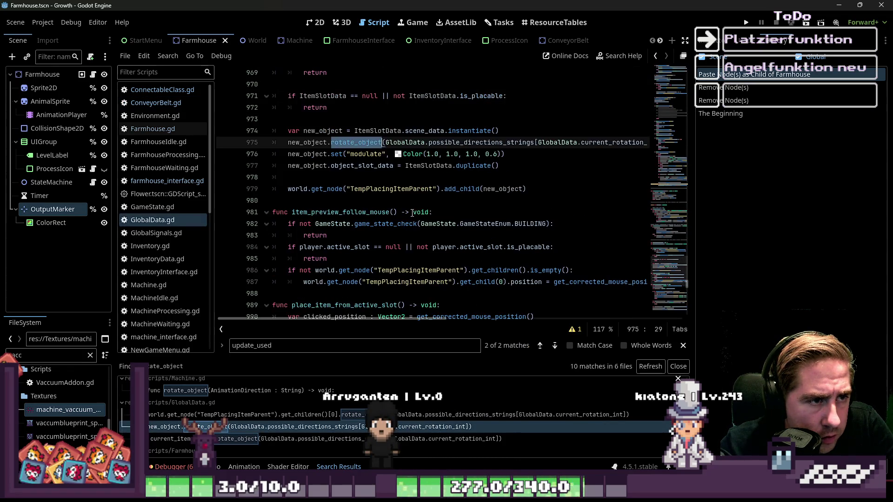
Step: Widen the code area and go to current_rotation_int's declaration, typing 'current_rotation_int'
drag(212, 182, 140, 179)
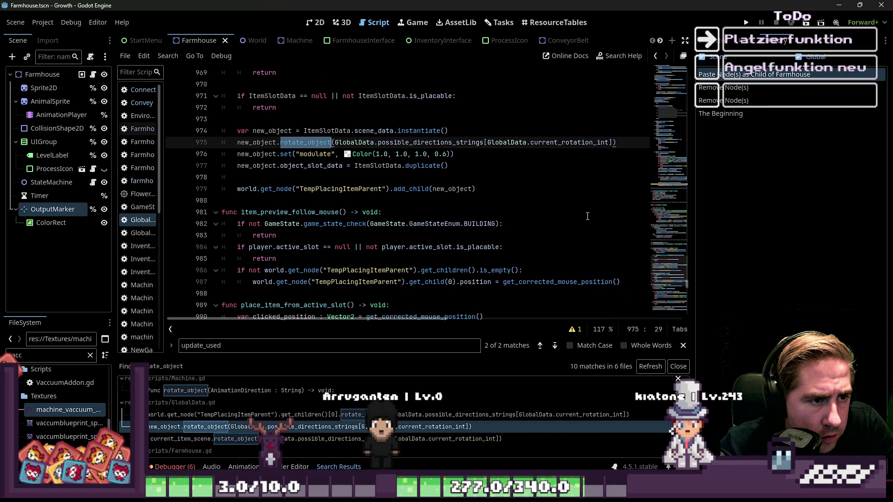
drag(692, 190, 764, 190)
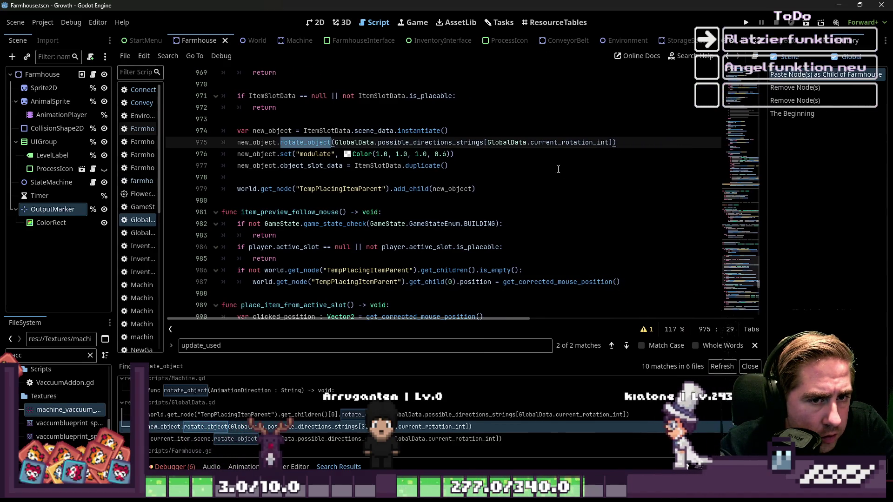
double_click(551, 143)
ctrl+click(576, 143)
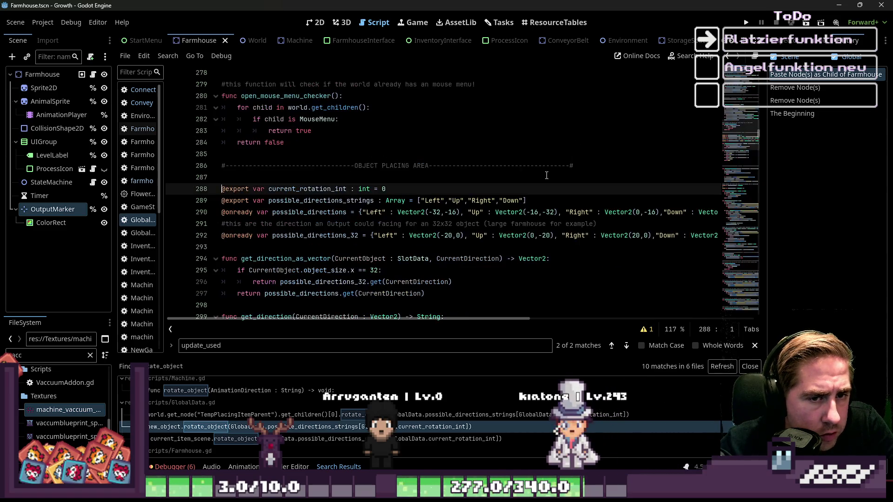
scroll(409, 189, down, 20)
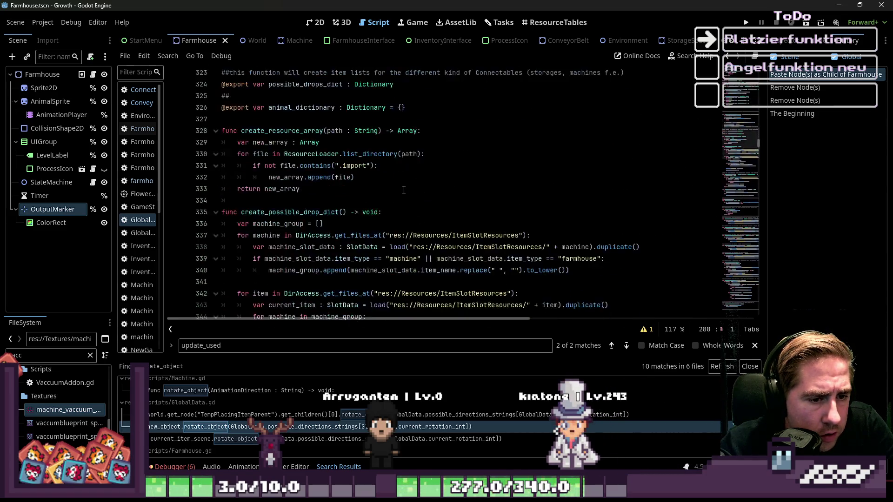
scroll(403, 189, down, 20)
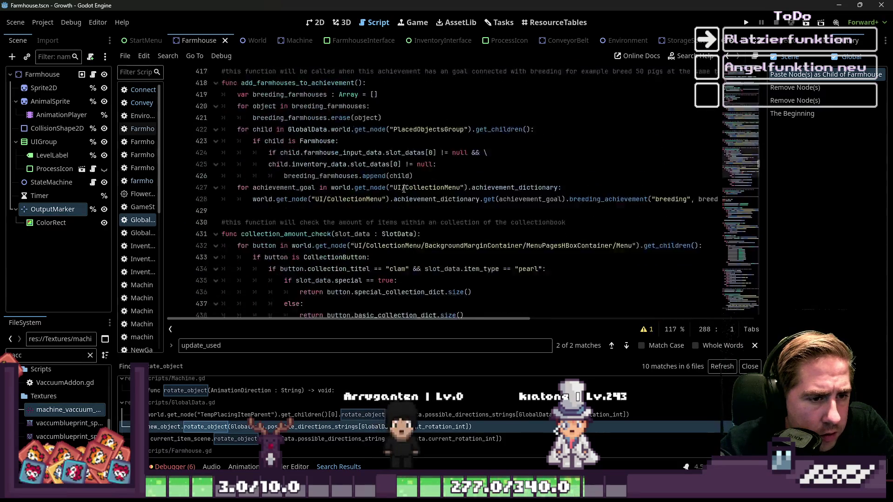
scroll(403, 189, down, 19)
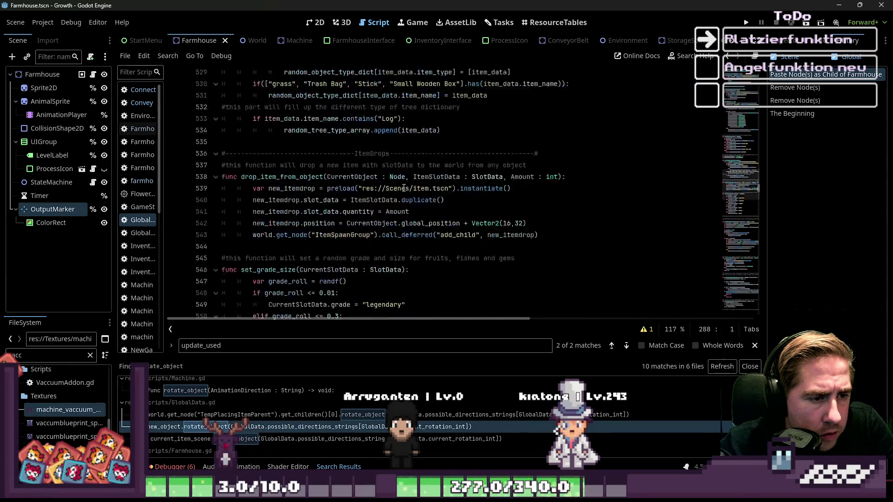
text(current_rotation_int)
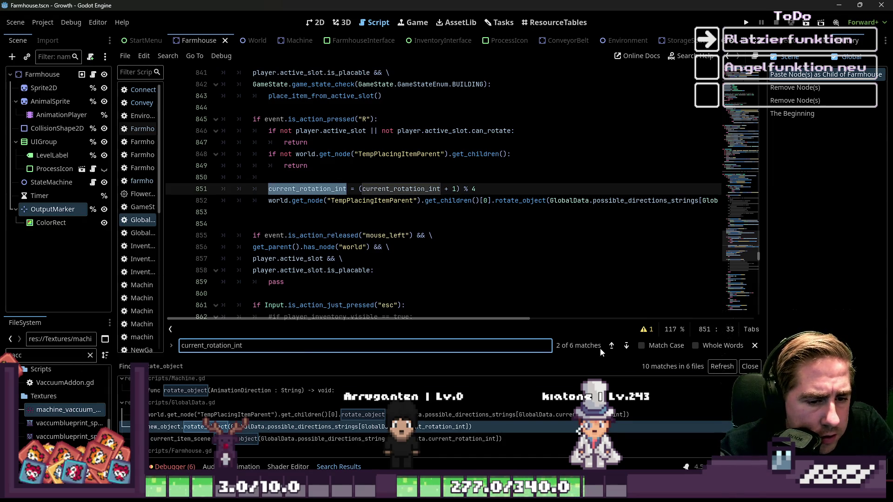
Step: Step back through the current_rotation_int matches to the one on line 851
click(611, 346)
click(611, 346)
click(611, 346)
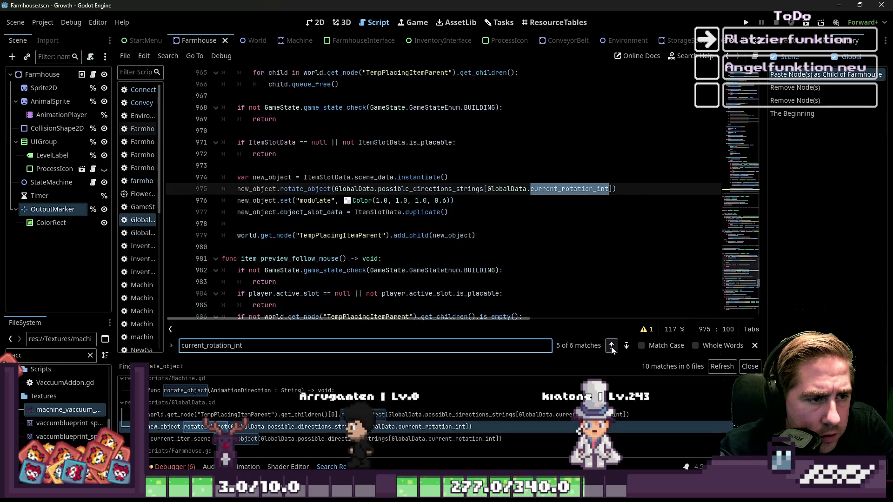
click(611, 346)
click(611, 346)
click(612, 346)
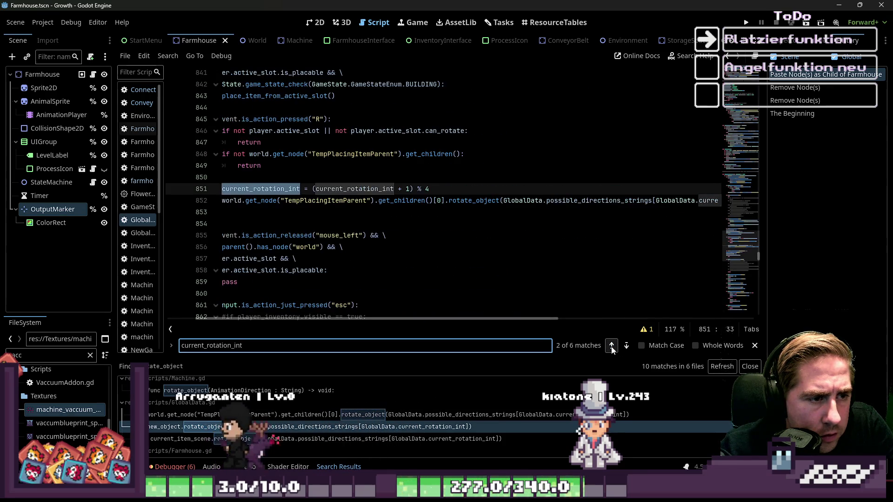
Step: Inspect line 852 by selecting TempPlacingItemParent and get_children
drag(383, 318, 184, 316)
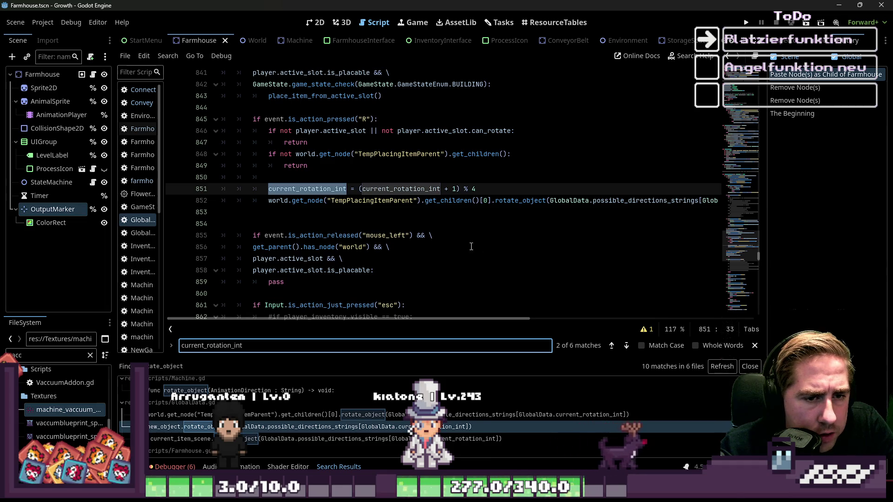
double_click(378, 201)
double_click(442, 200)
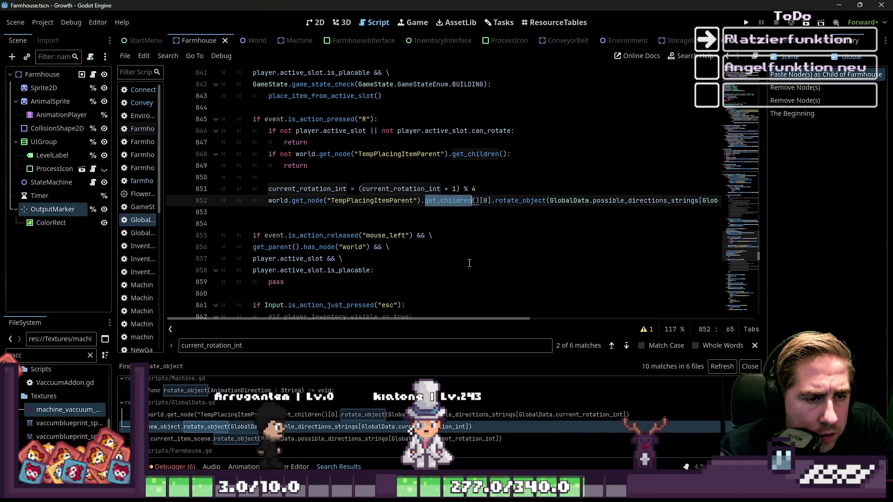
mouse_move(487, 320)
mouse_down()
mouse_move(568, 322)
mouse_move(443, 322)
mouse_up()
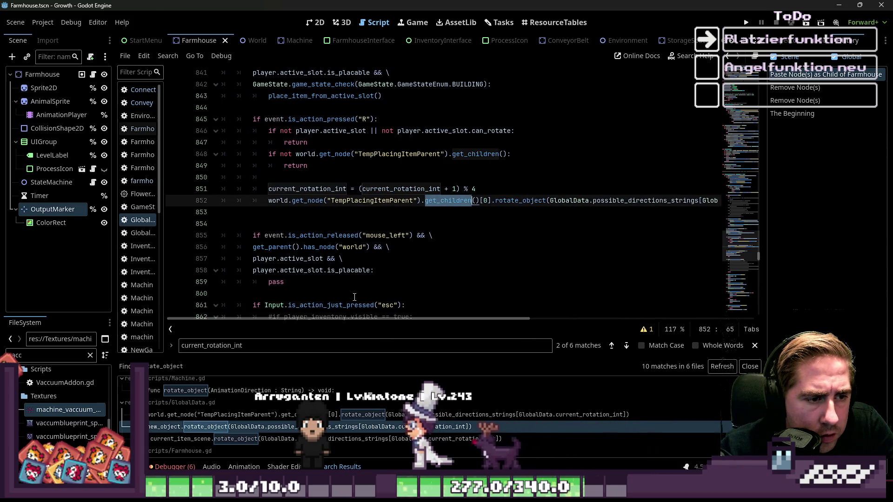
scroll(349, 238, up, 2)
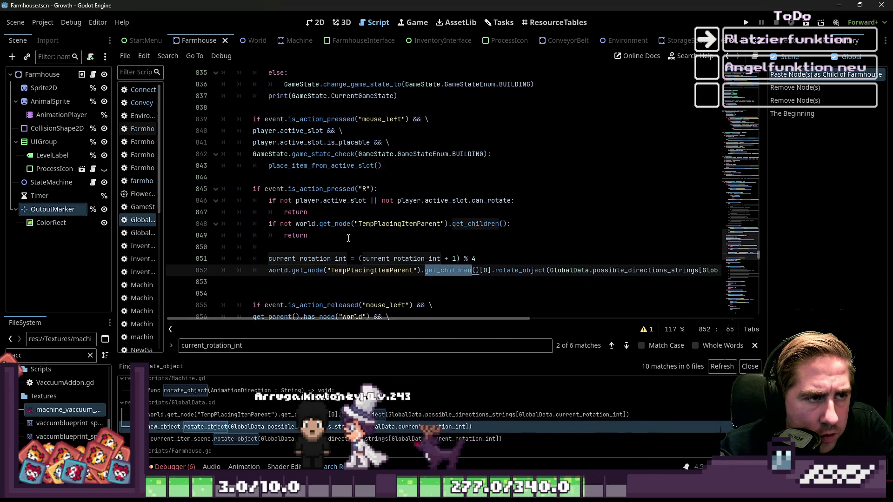
Step: Go back to the first match, then wrap to the last match on line 1007
click(607, 346)
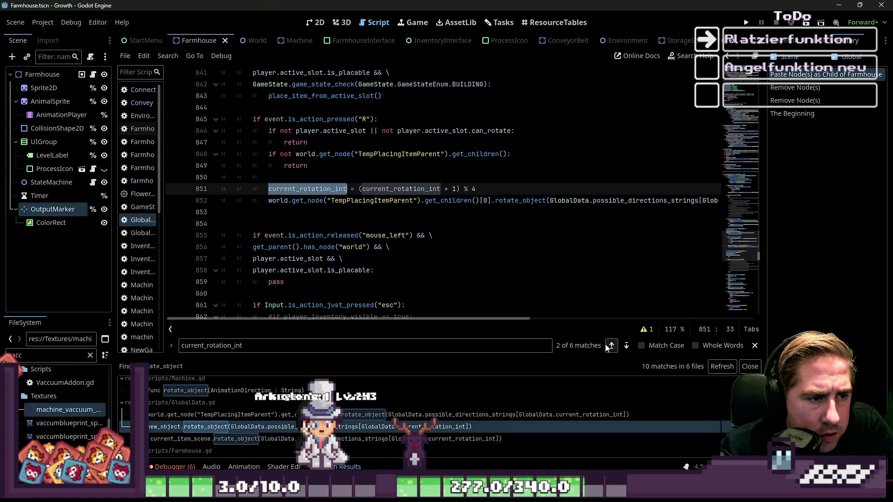
click(609, 345)
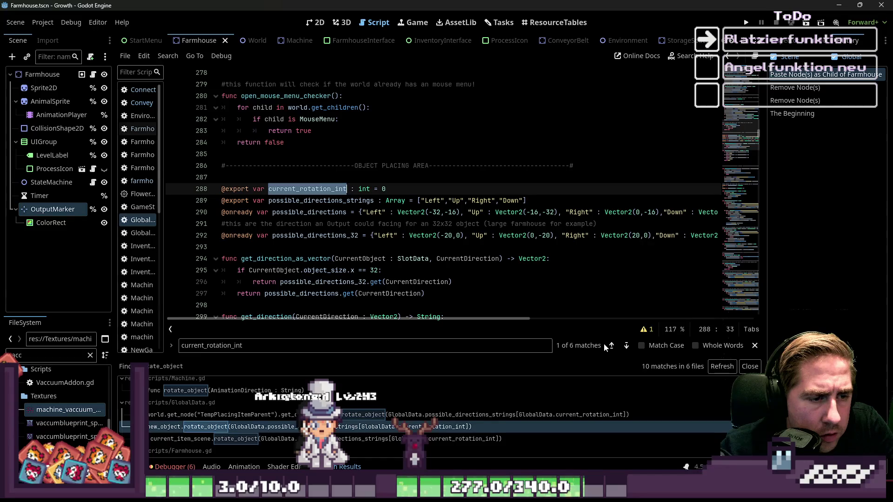
click(611, 346)
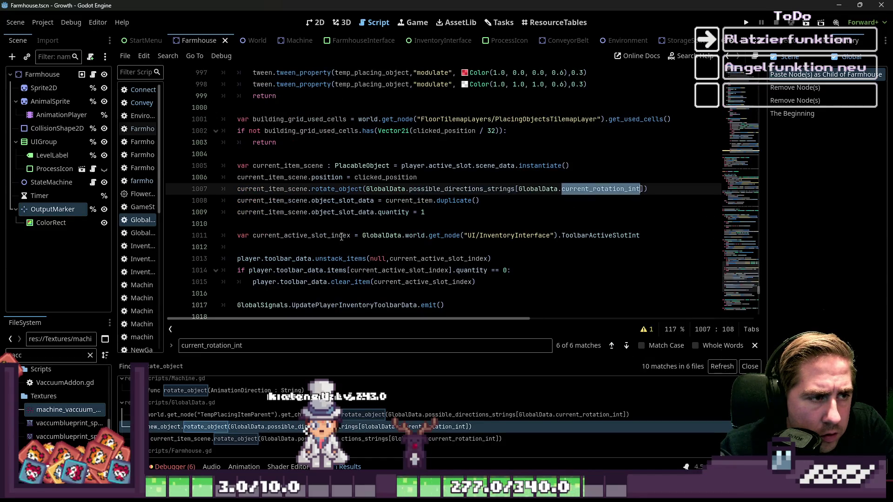
scroll(344, 239, up, 3)
scroll(341, 236, down, 3)
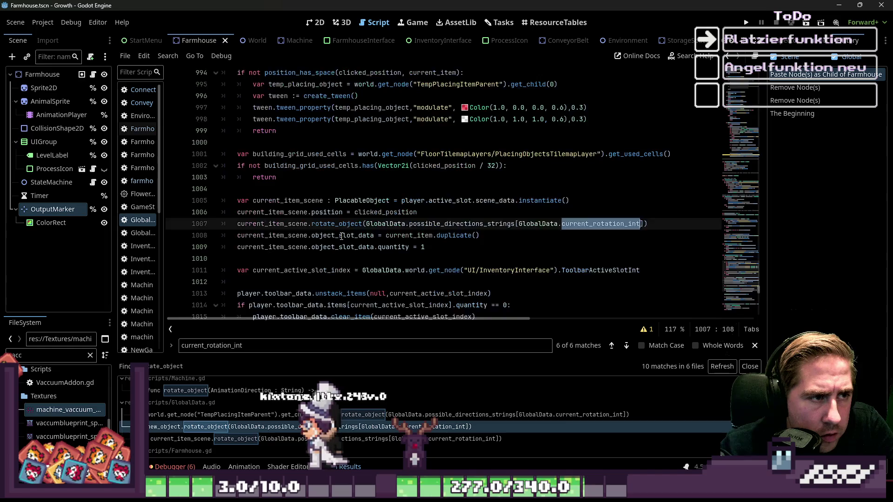
click(516, 192)
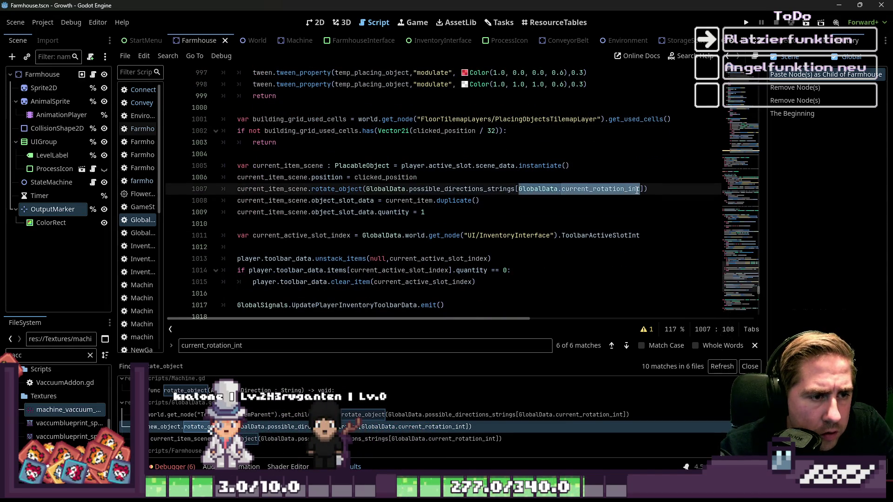
mouse_move(637, 190)
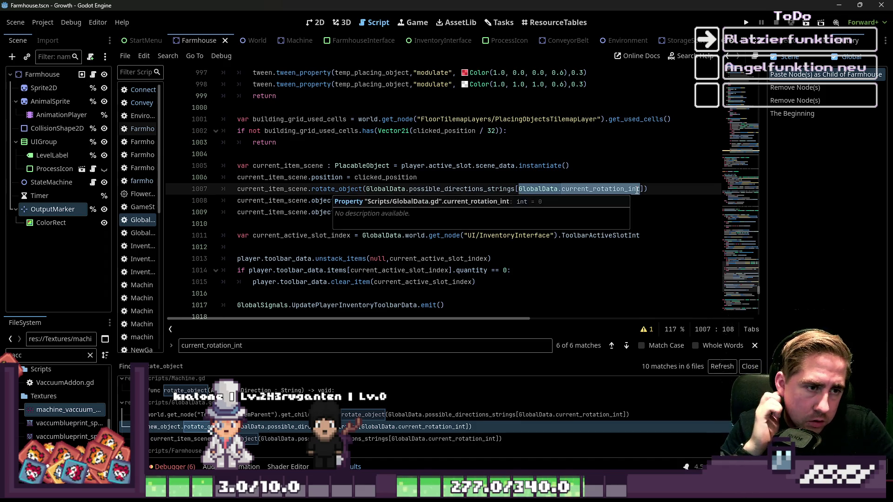
Step: Cycle forward through the matches on lines 851 and 975, wrapping to line 288
click(627, 345)
click(628, 346)
click(629, 344)
click(628, 343)
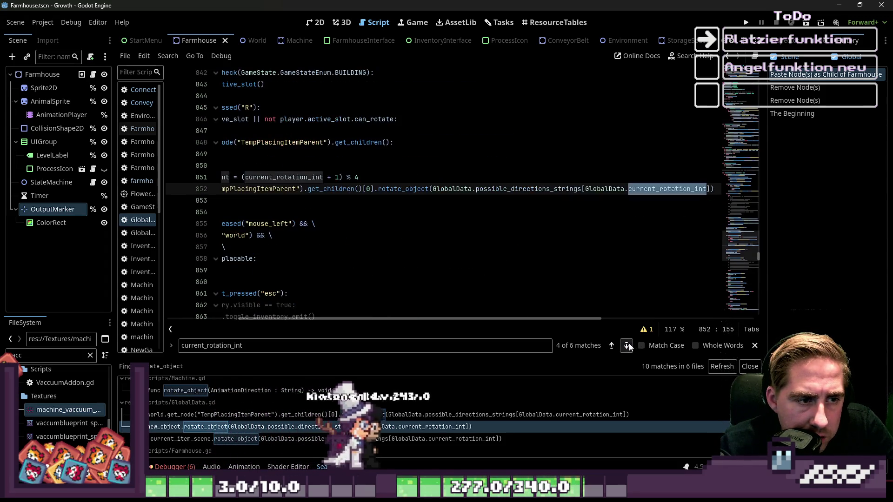
click(628, 343)
click(628, 344)
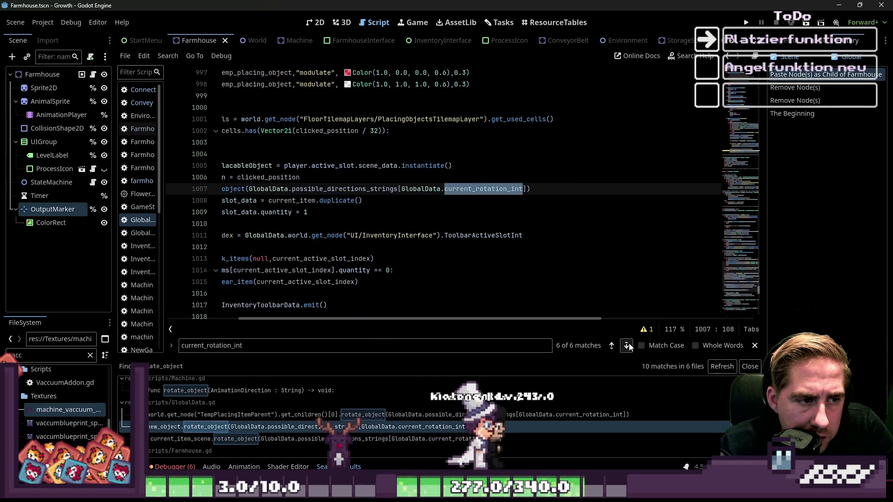
click(629, 343)
Step: Step forward again to match 6 of 6 on line 1007
click(629, 343)
click(629, 343)
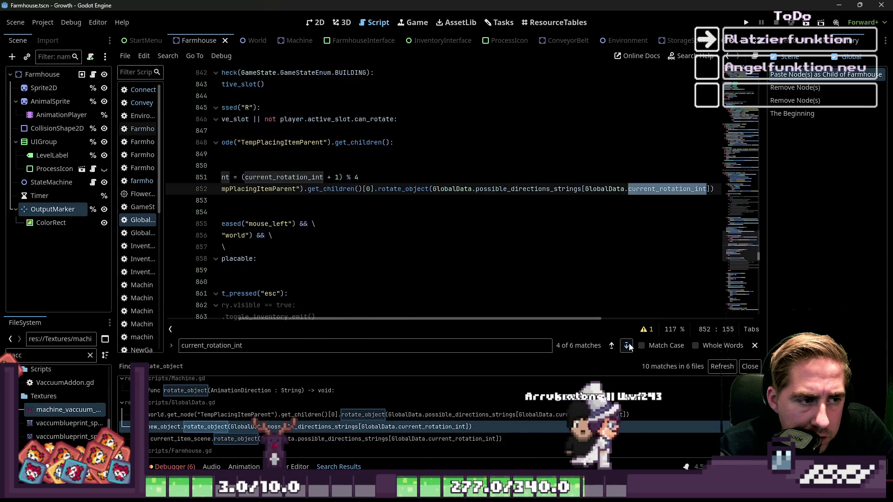
click(629, 343)
click(629, 343)
click(629, 343)
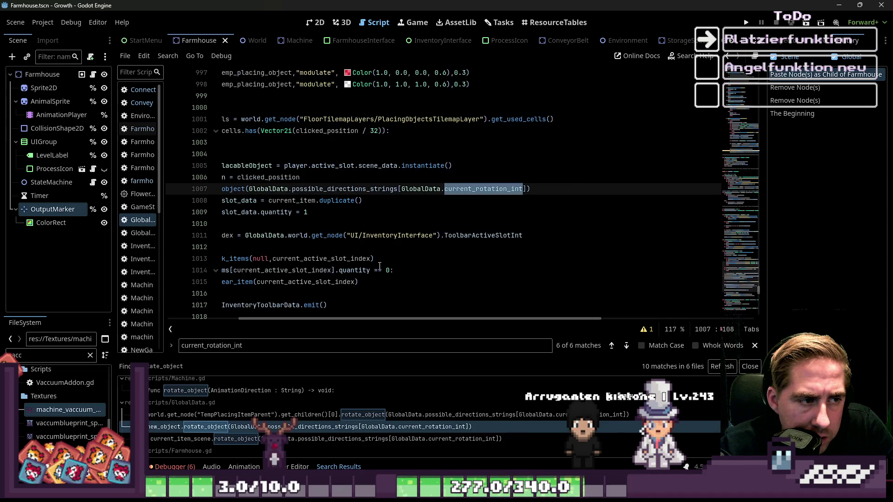
drag(379, 319, 172, 296)
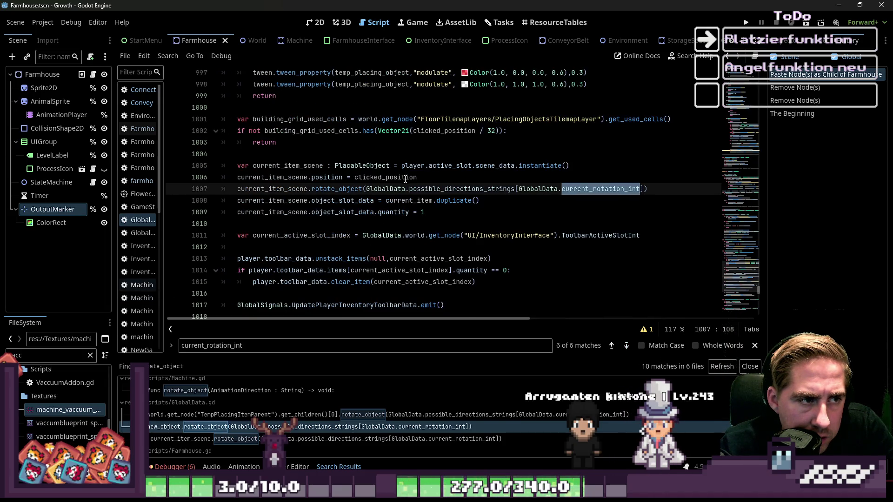
scroll(404, 179, up, 2)
scroll(405, 177, down, 2)
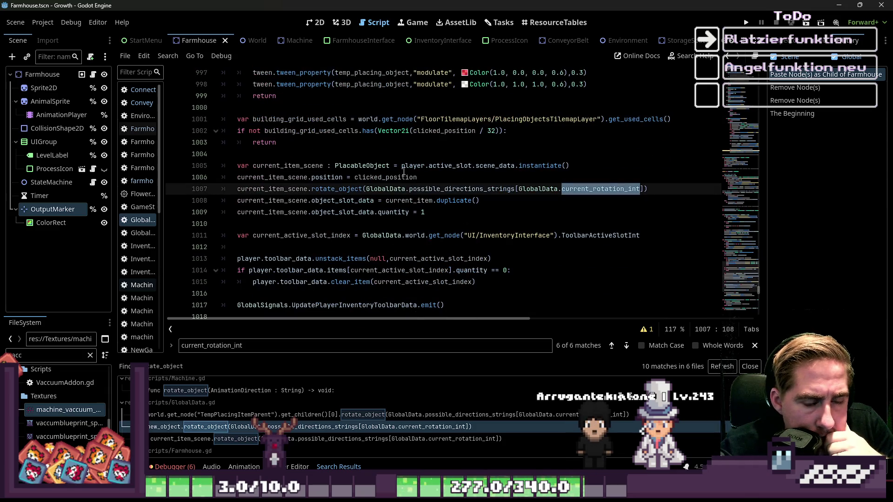
Step: View the Connect script, widen the script list, and switch to Farmhouse.gd
click(137, 90)
scroll(263, 194, down, 3)
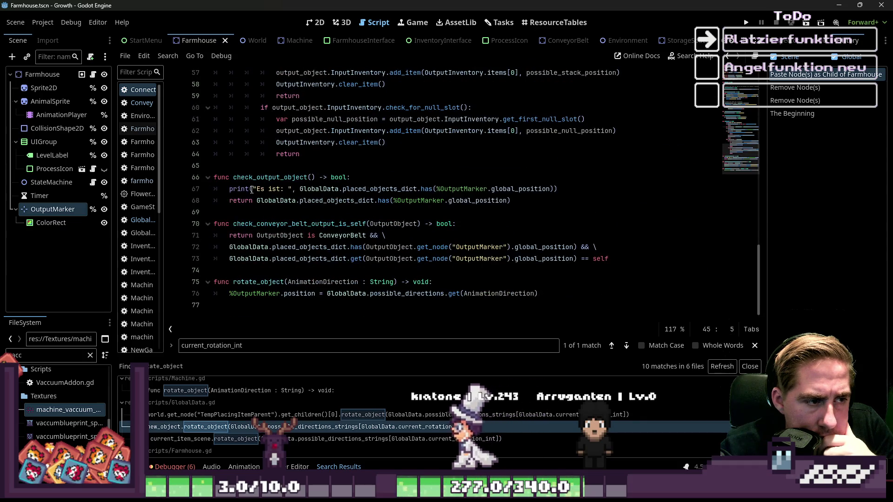
scroll(263, 194, down, 2)
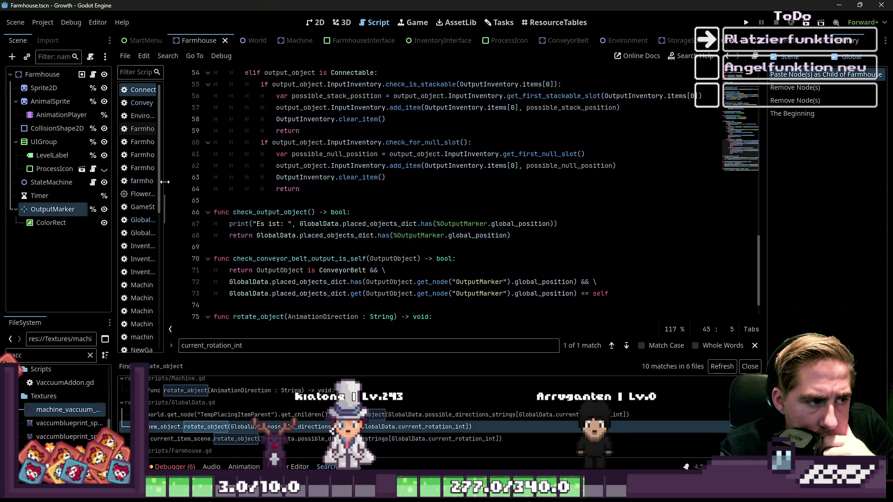
drag(164, 181, 245, 179)
click(154, 128)
scroll(374, 203, down, 5)
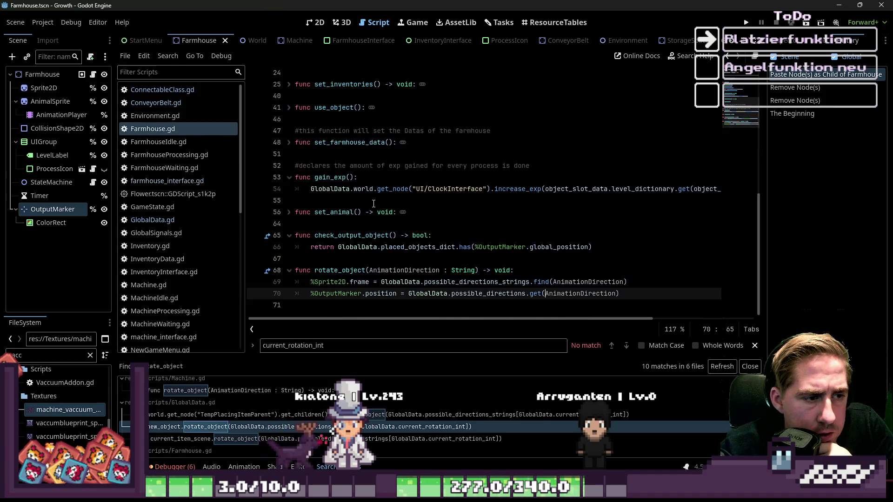
Step: Examine rotate_object on lines 68–70: %Sprite2D, position, possible_directions and AnimationDirection
double_click(339, 269)
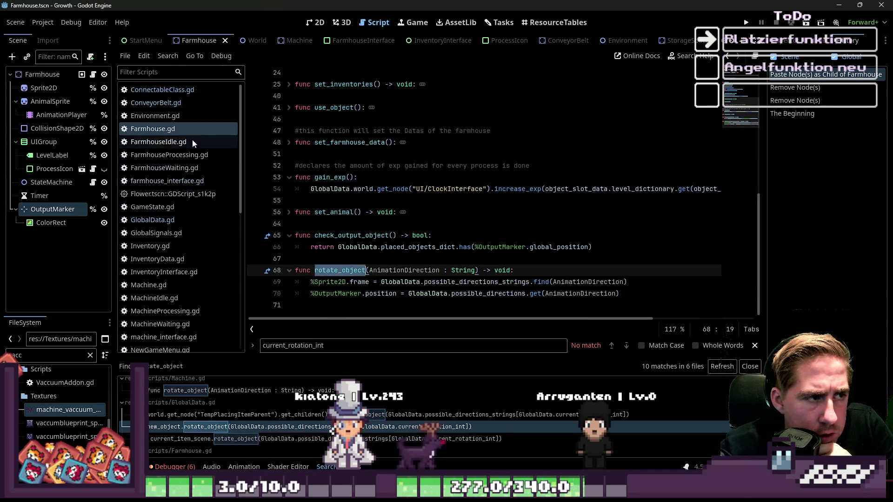
double_click(337, 282)
double_click(381, 293)
double_click(483, 293)
click(570, 294)
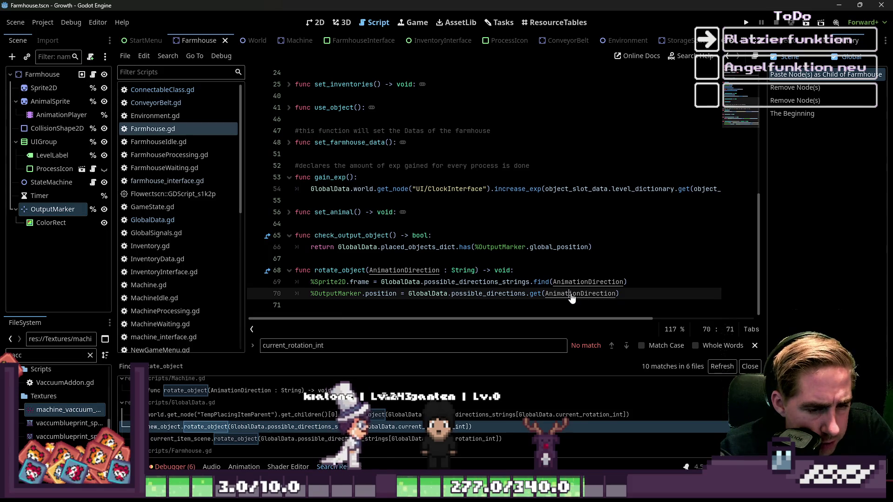
Step: Resize the OutputMarker's ColorRect to 8 × 8 px in the Inspector and run the project
click(69, 223)
click(789, 42)
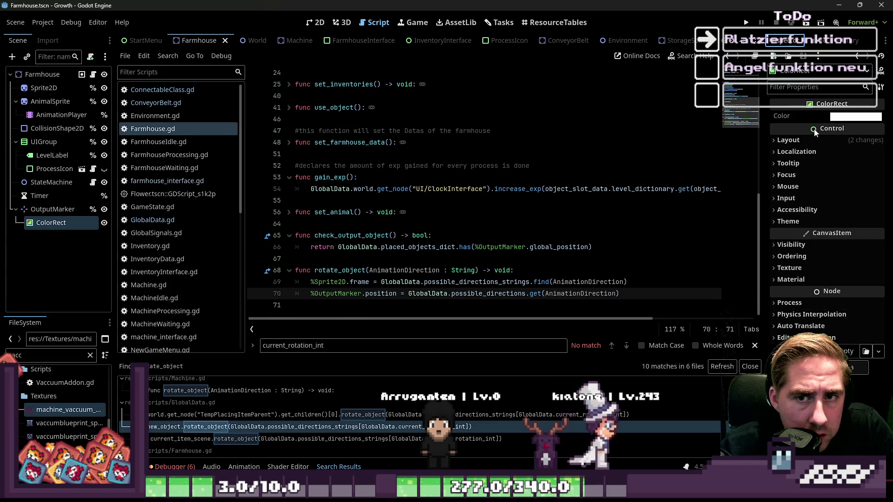
click(827, 279)
click(846, 292)
text(8)
key(Tab)
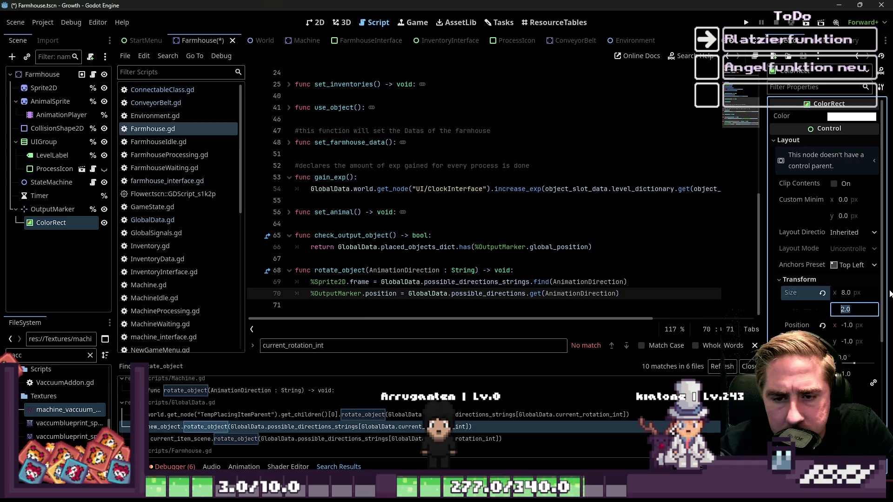
click(745, 24)
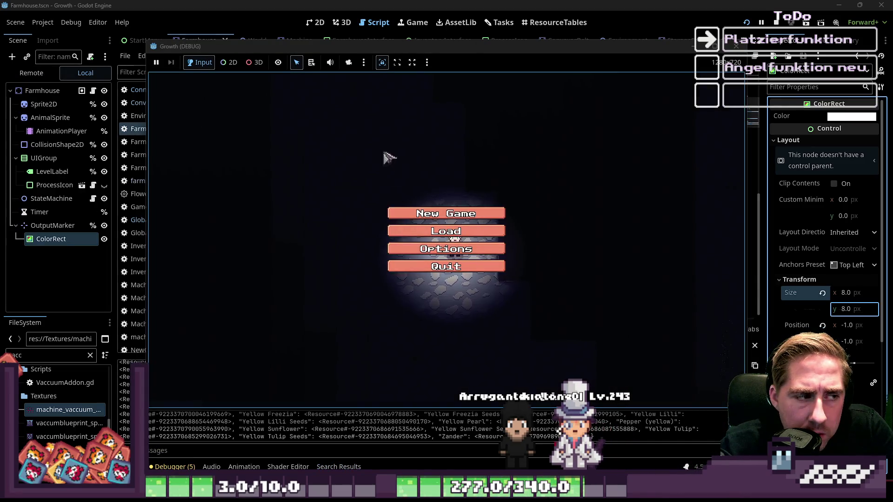
Step: Start a new game with a character name and move the Chest into the third hotbar slot
click(410, 214)
text(s)
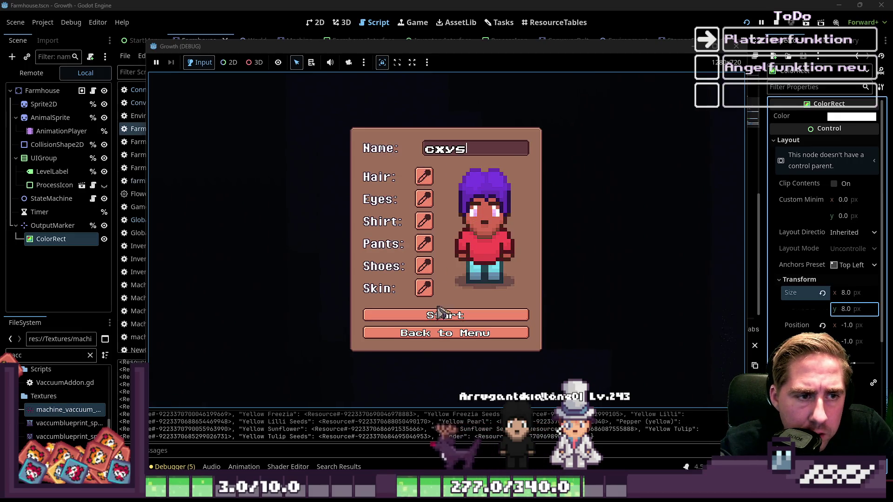
click(444, 320)
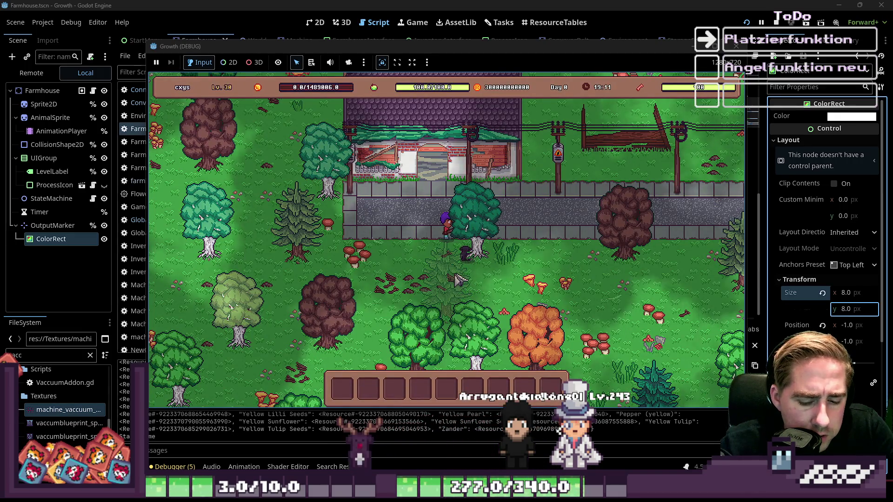
key(i)
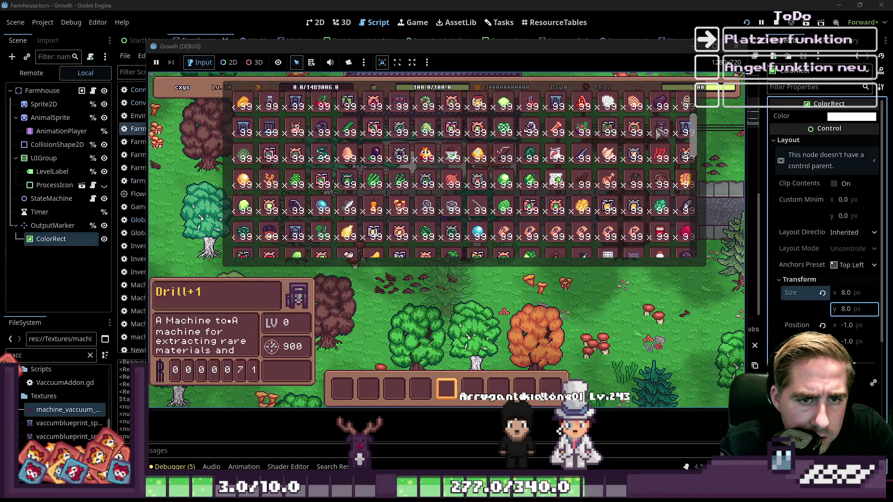
scroll(409, 167, up, 3)
drag(409, 167, 395, 386)
key(i)
Step: Place a chest on the field and check the inventory again
scroll(465, 312, down, 1)
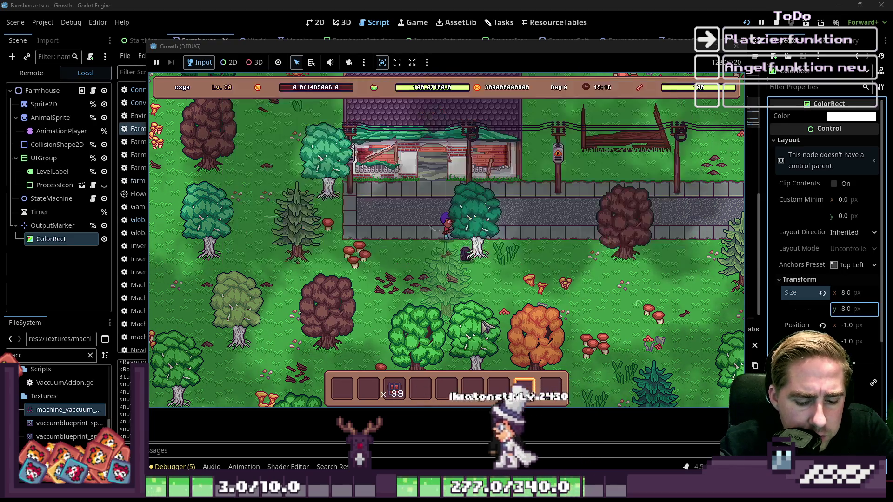
scroll(449, 300, down, 1)
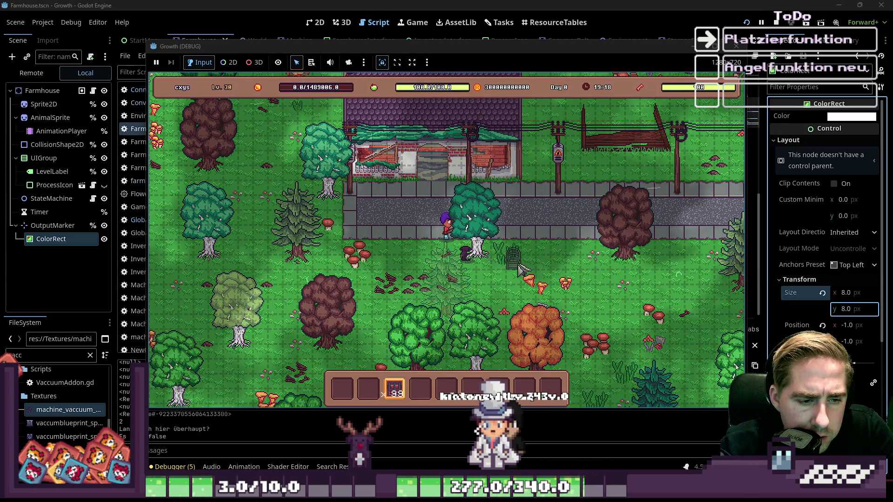
click(560, 254)
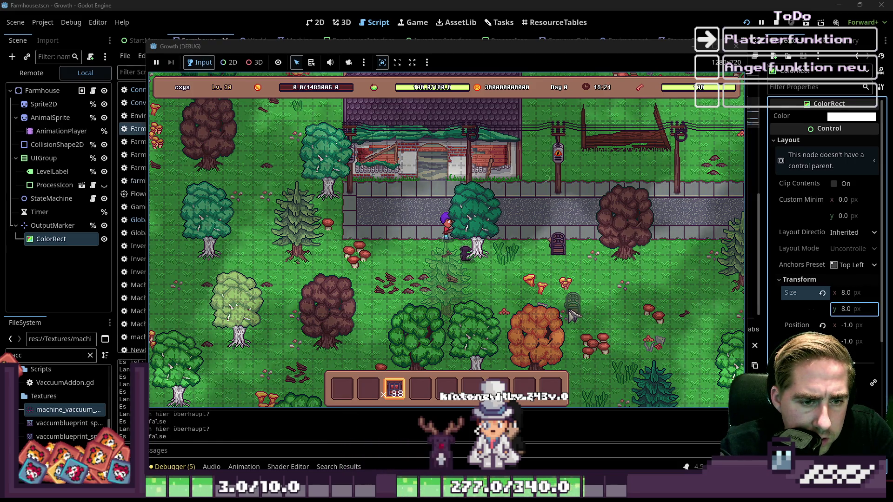
scroll(526, 265, up, 1)
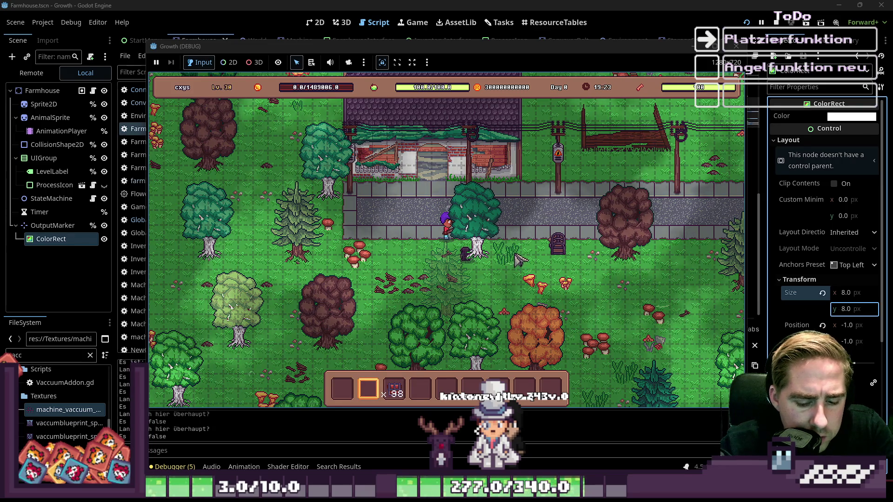
key(i)
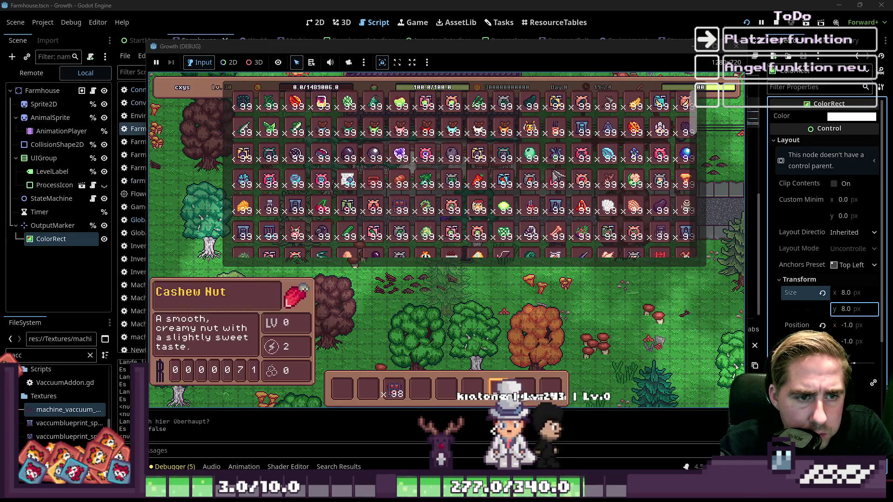
key(i)
scroll(535, 363, up, 3)
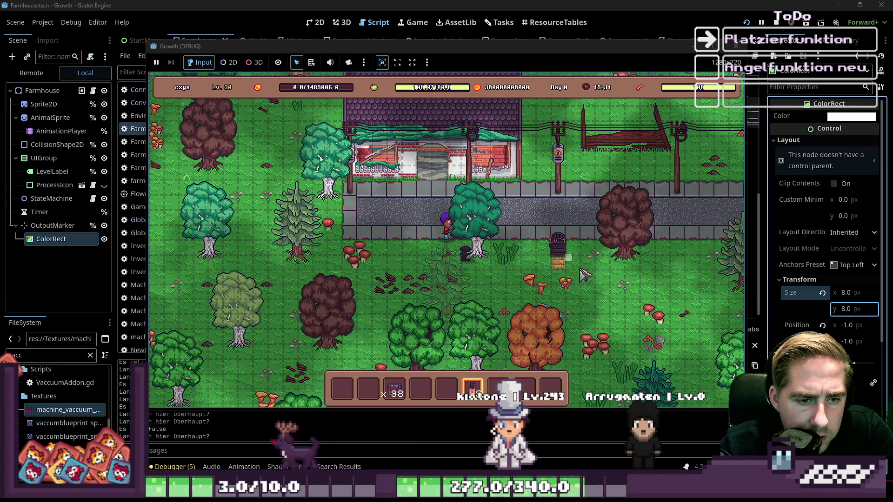
Step: Place two machines on the grass, remove both, then try placing one again
click(606, 294)
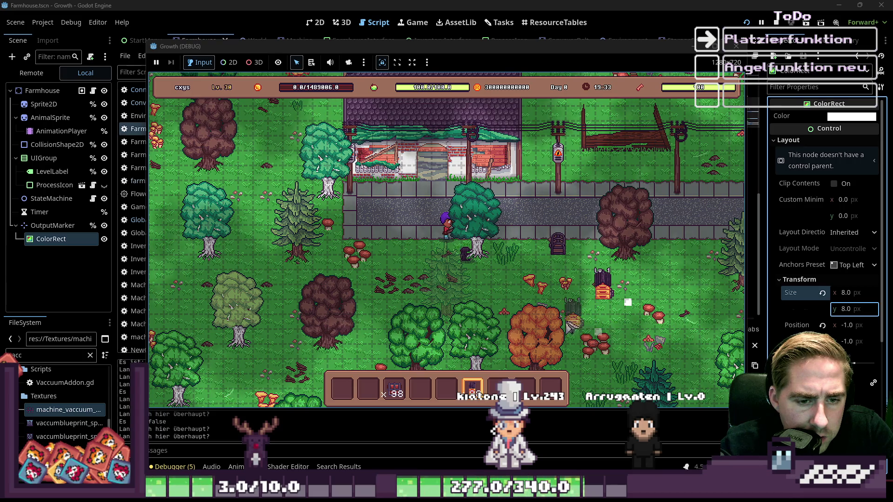
click(590, 294)
key(8)
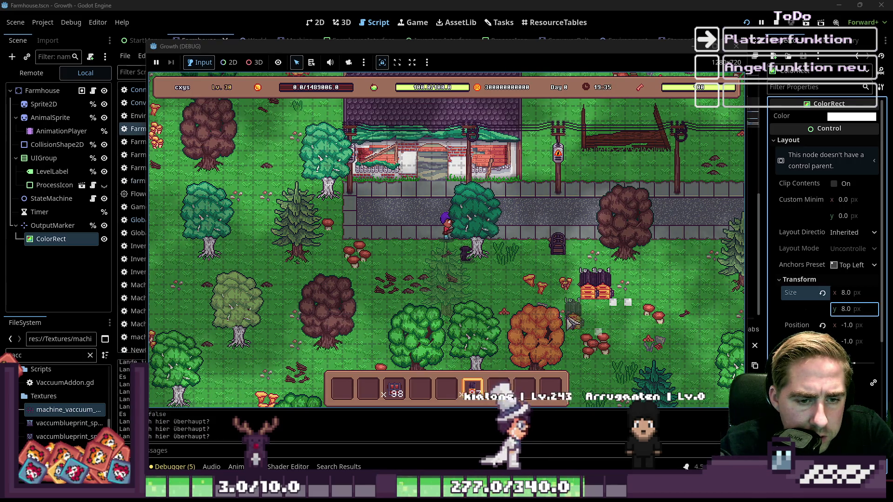
key(7)
click(589, 292)
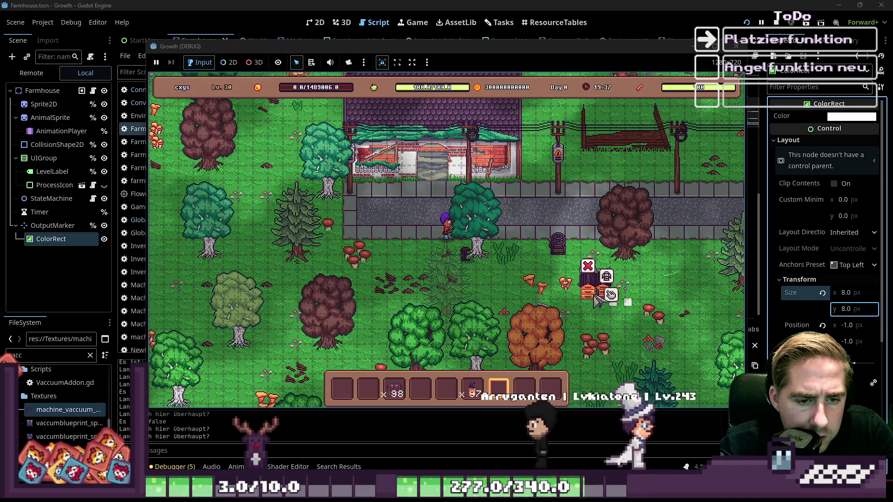
click(609, 293)
key(6)
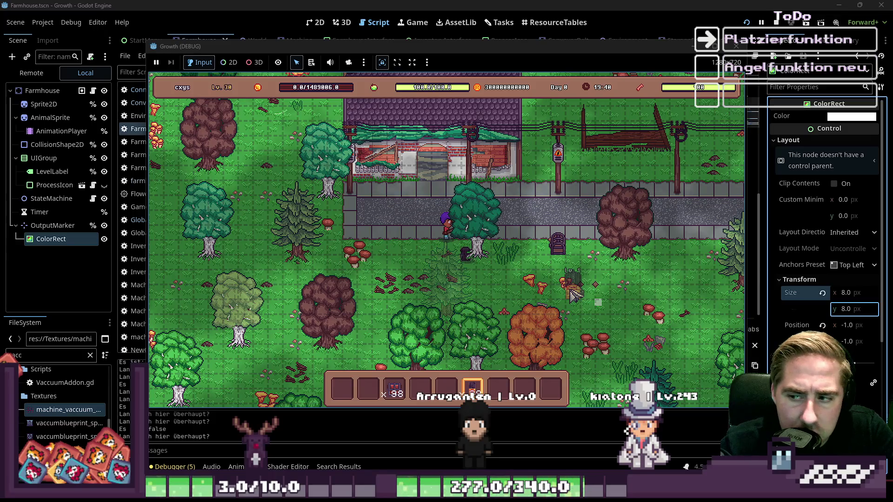
click(573, 293)
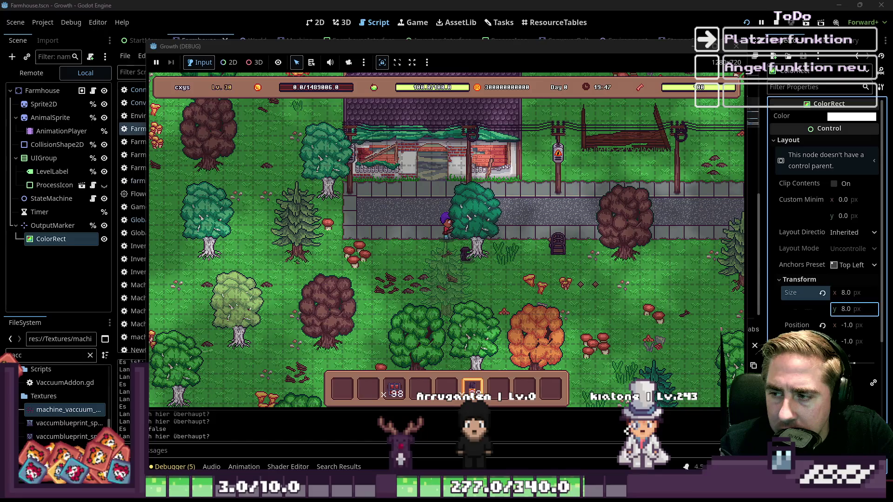
Step: Place, remove and re-place machines by the path, then use the beehive panel until the error hits
click(541, 249)
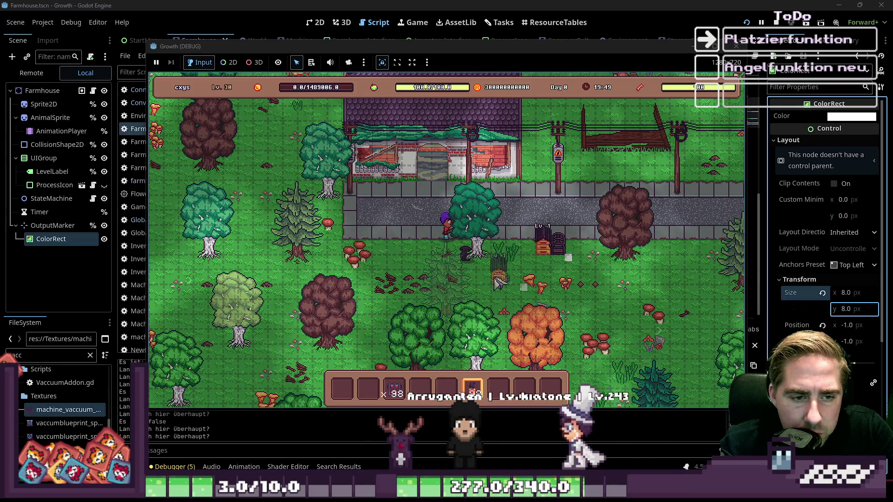
key(4)
click(544, 249)
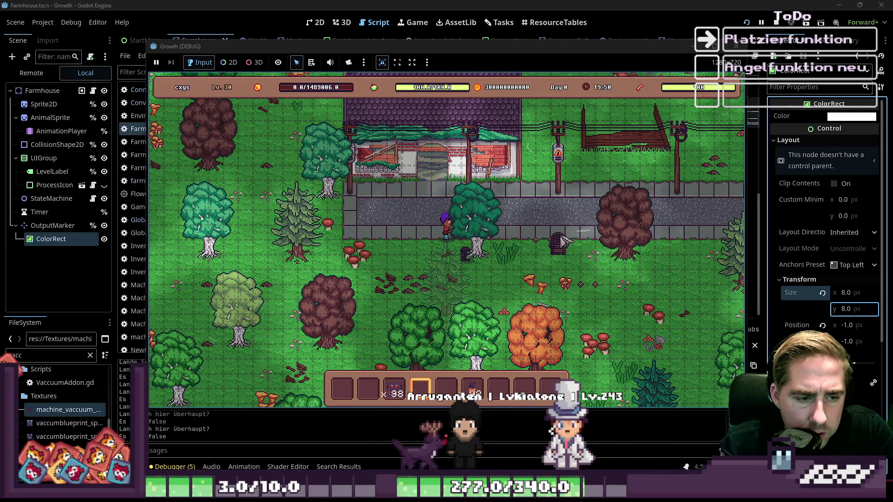
key(6)
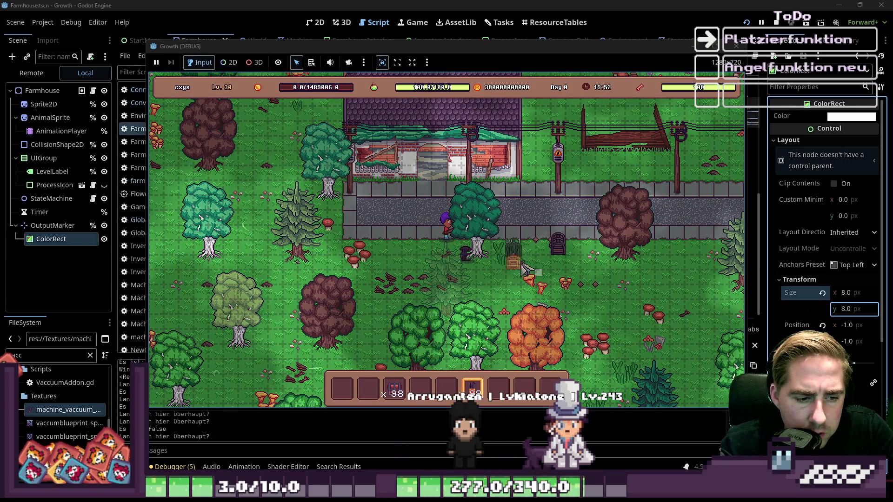
click(523, 258)
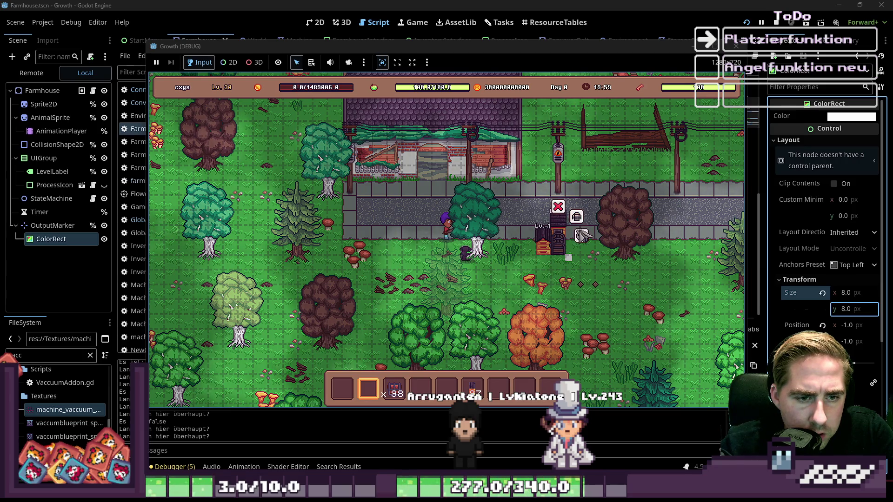
click(577, 231)
mouse_move(567, 251)
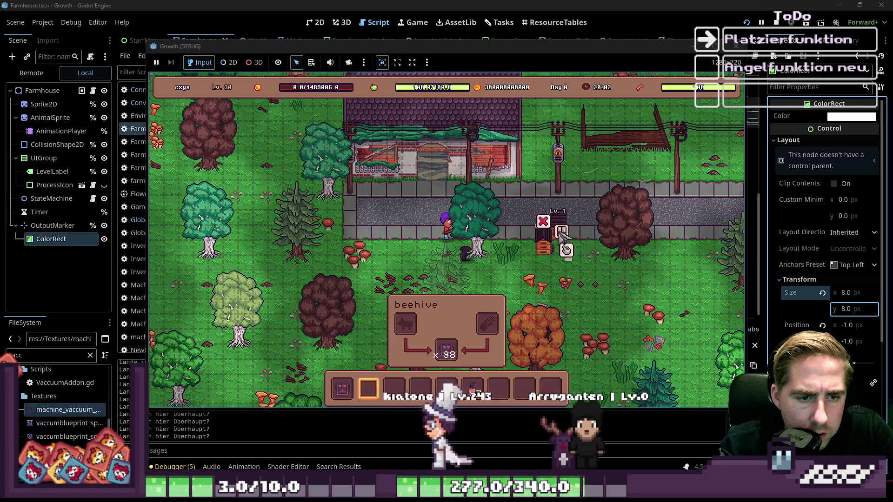
scroll(449, 323, down, 2)
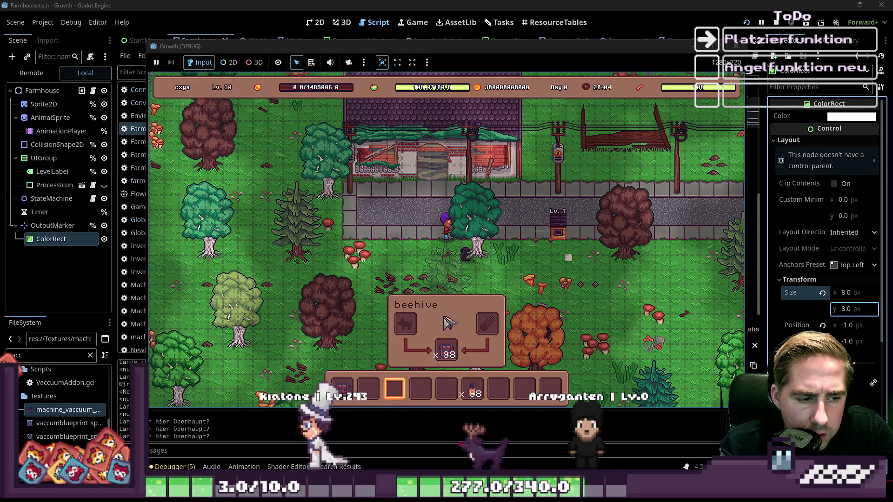
click(548, 251)
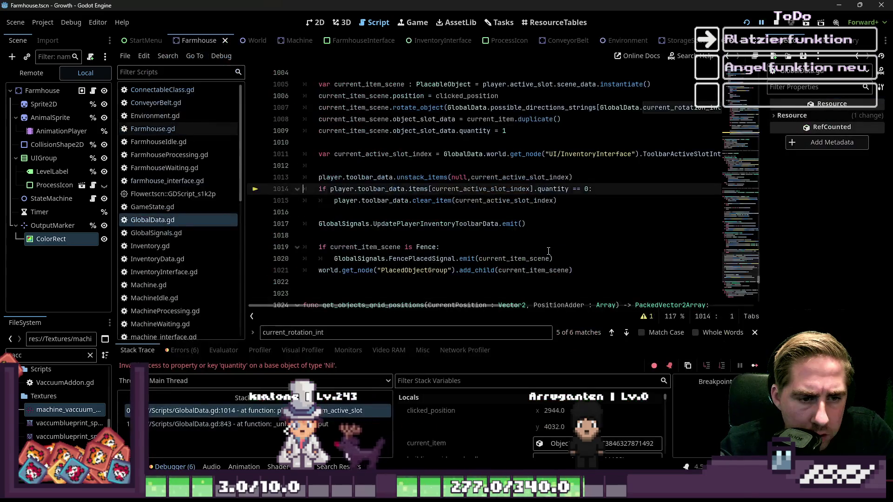
Step: Put the caret on line 1016 and rerun the project with F5
click(465, 216)
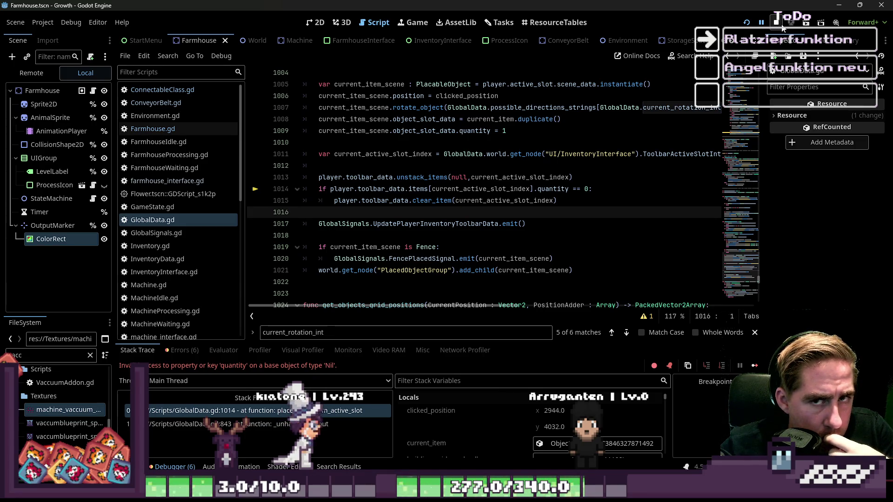
key(F5)
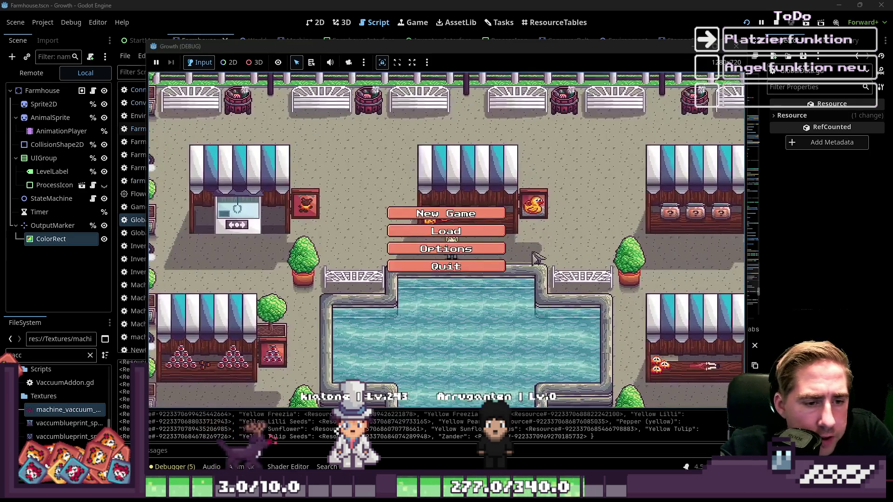
Step: Delete all twelve save slots from the Load screen and return to the main menu
click(483, 198)
click(480, 190)
click(481, 191)
click(480, 191)
click(481, 190)
click(481, 191)
click(480, 190)
click(481, 191)
click(481, 190)
click(481, 191)
click(480, 190)
click(481, 191)
click(481, 191)
click(446, 308)
Step: Start a new game with a new character name
click(448, 211)
click(460, 143)
text(cxy)
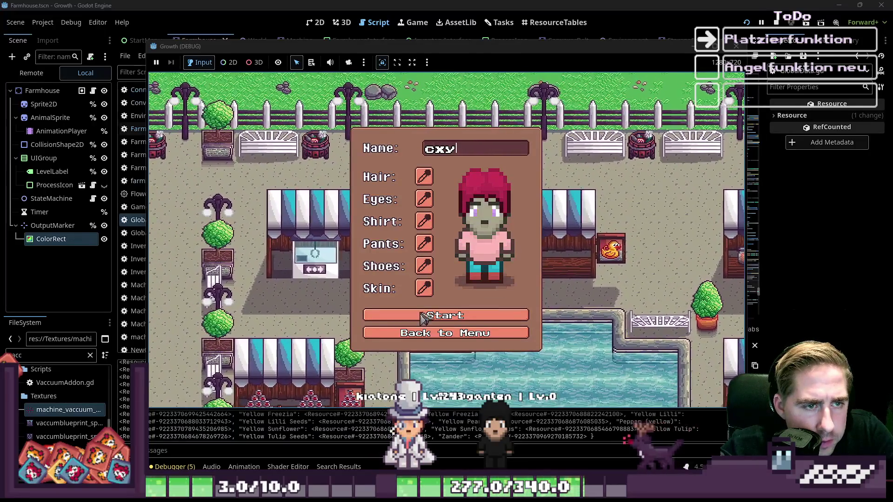
click(446, 315)
Step: Select the machine from the inventory and place two machines by the path
key(i)
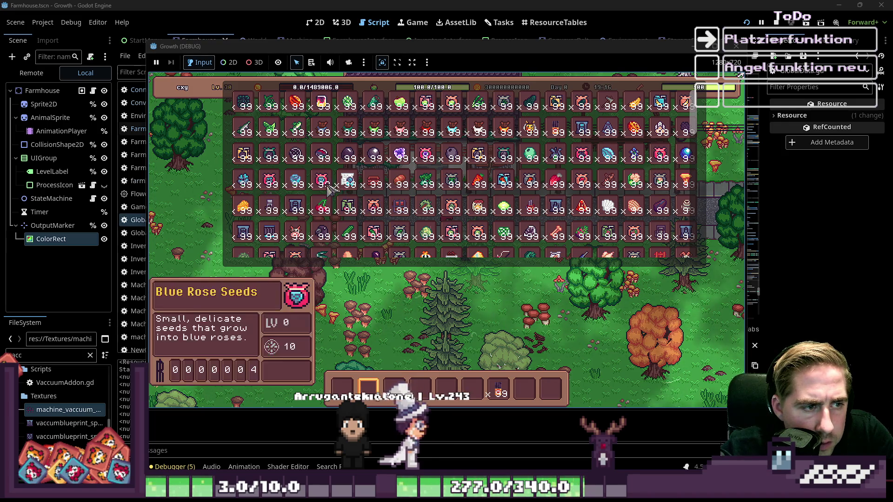
scroll(539, 367, down, 5)
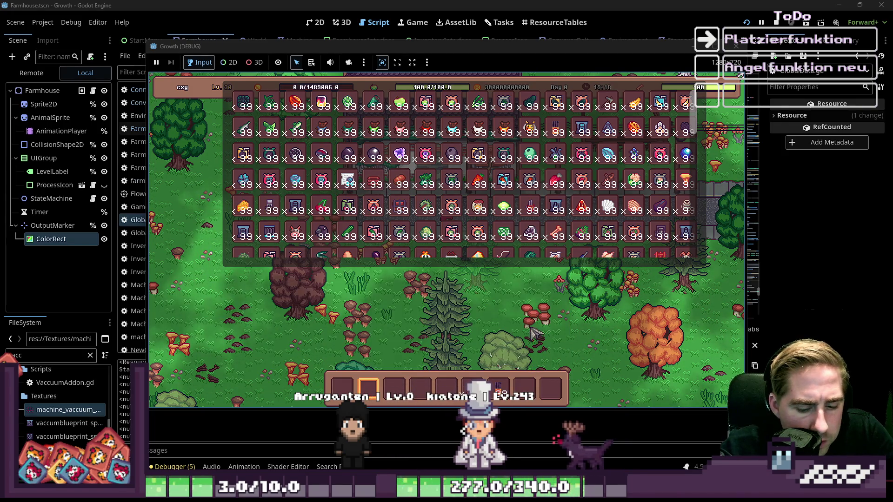
key(i)
click(524, 247)
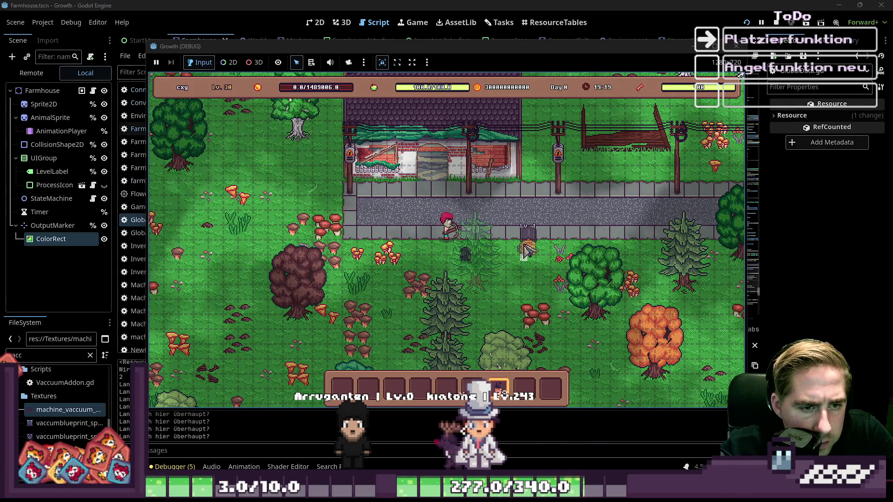
click(524, 248)
scroll(514, 251, up, 3)
scroll(513, 251, up, 1)
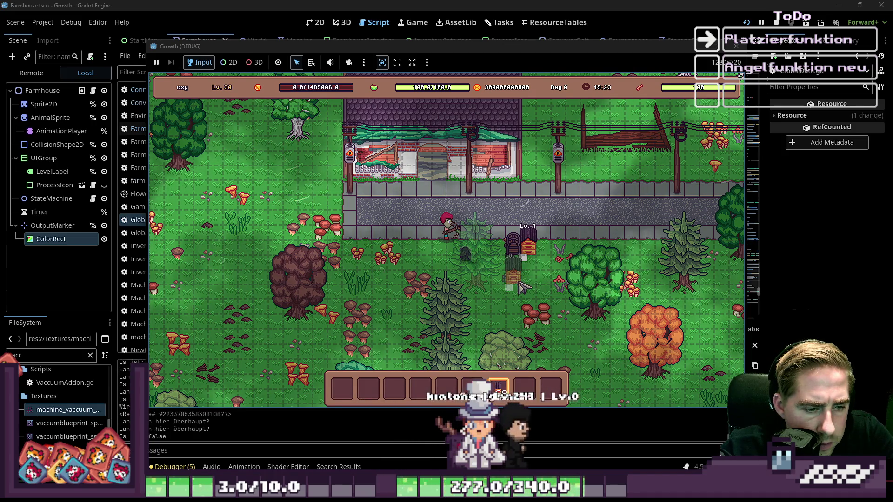
Step: Open the placed machine's beehive panel, then close the running game
click(530, 256)
click(551, 250)
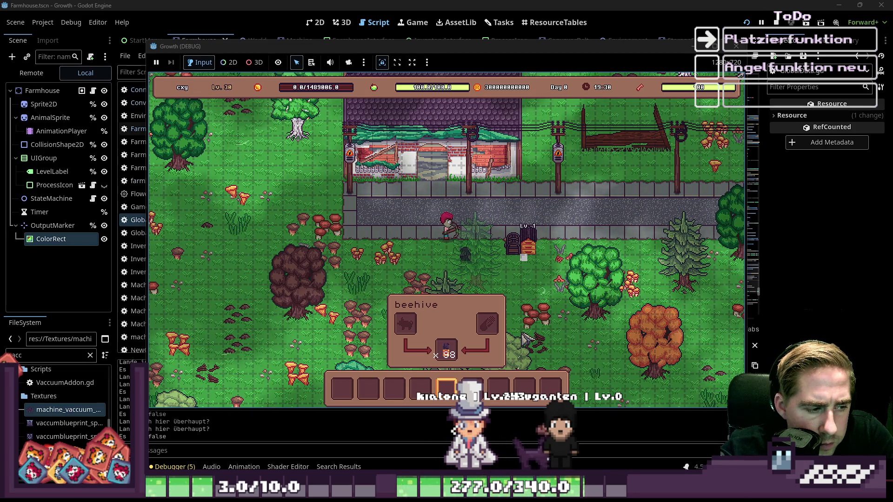
click(735, 46)
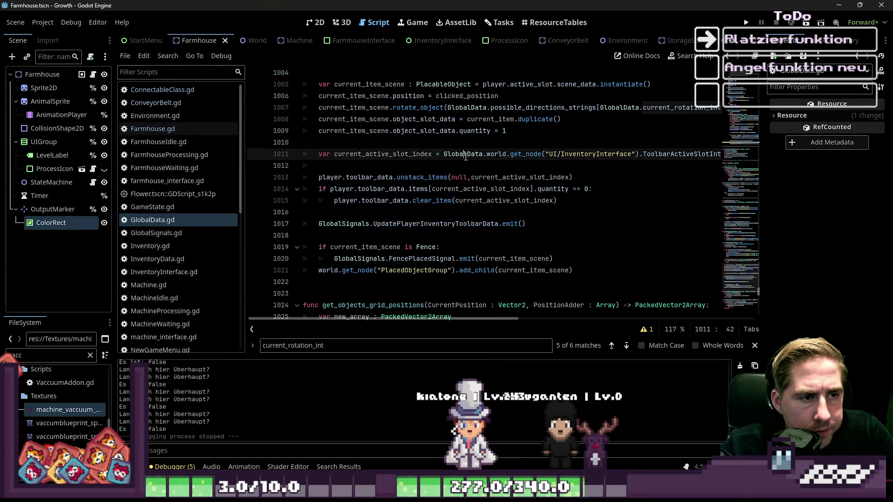
Step: Review AnimationDirection and position on Farmhouse.gd line 70, then select the OutputMarker node
click(165, 130)
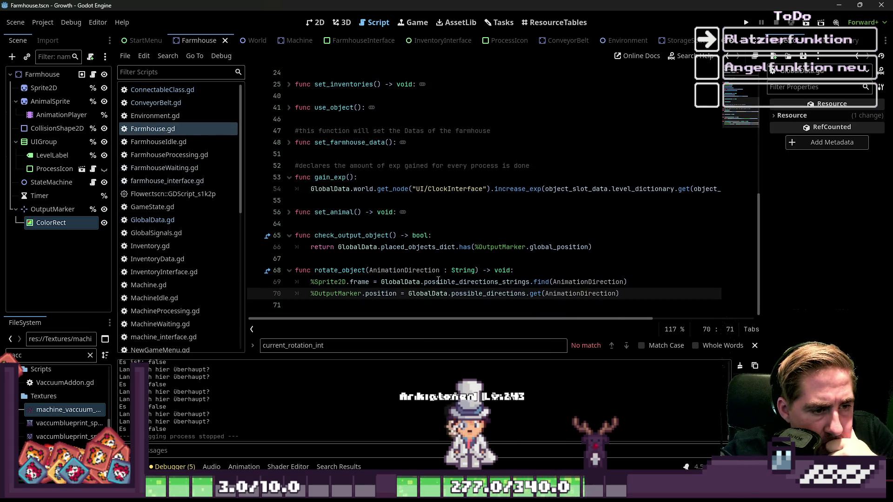
double_click(434, 294)
double_click(555, 294)
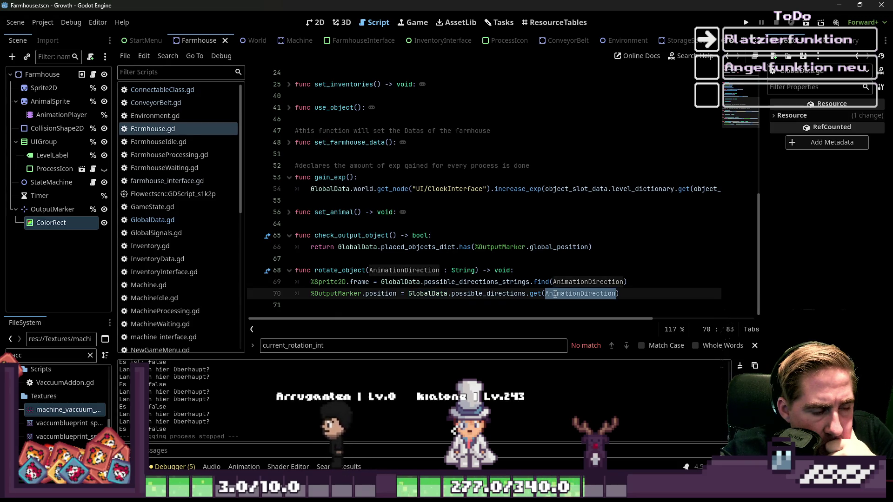
mouse_move(555, 294)
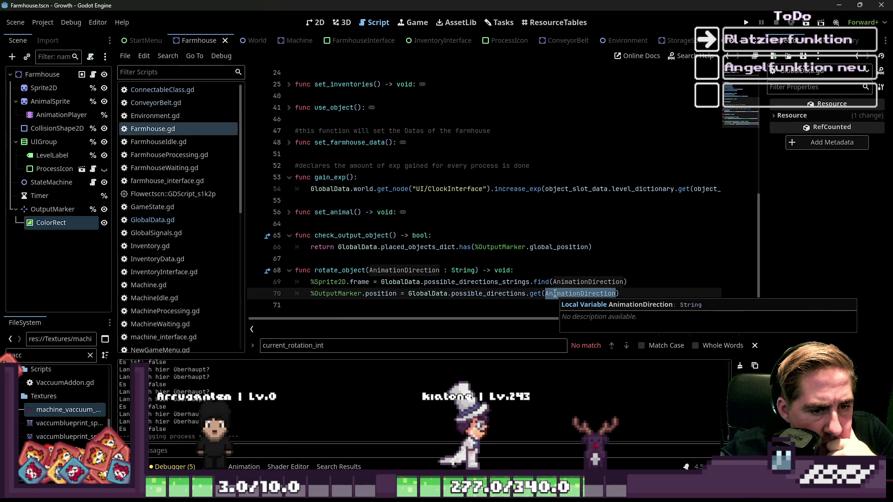
double_click(381, 293)
mouse_move(381, 293)
click(65, 210)
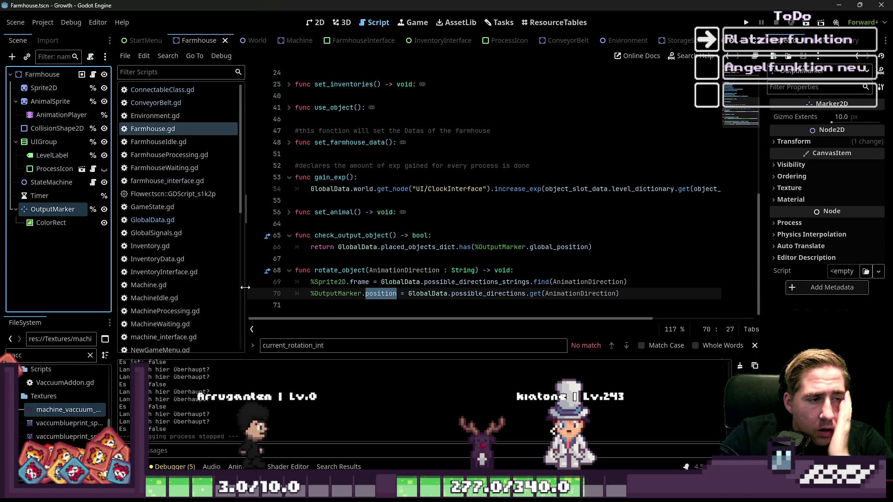
Step: Open ConnectableClass.gd at its rotate_object code on line 76, then return to the script list
scroll(336, 254, up, 2)
click(160, 90)
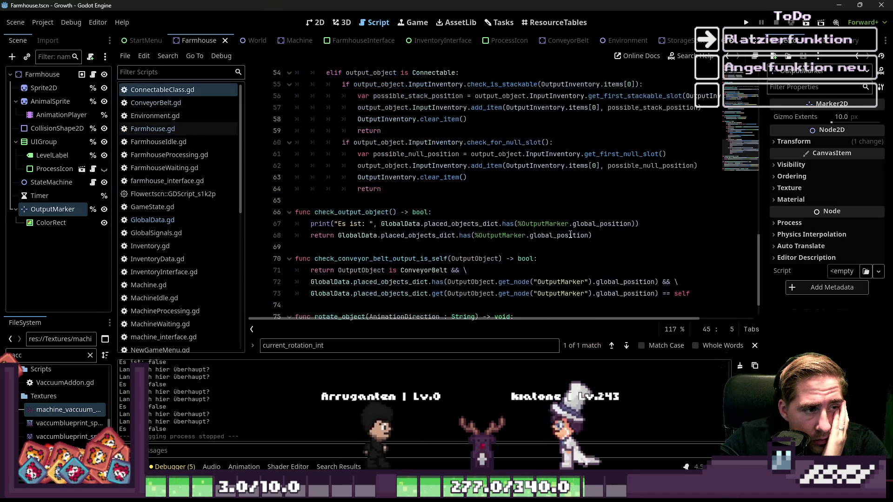
click(437, 282)
click(436, 294)
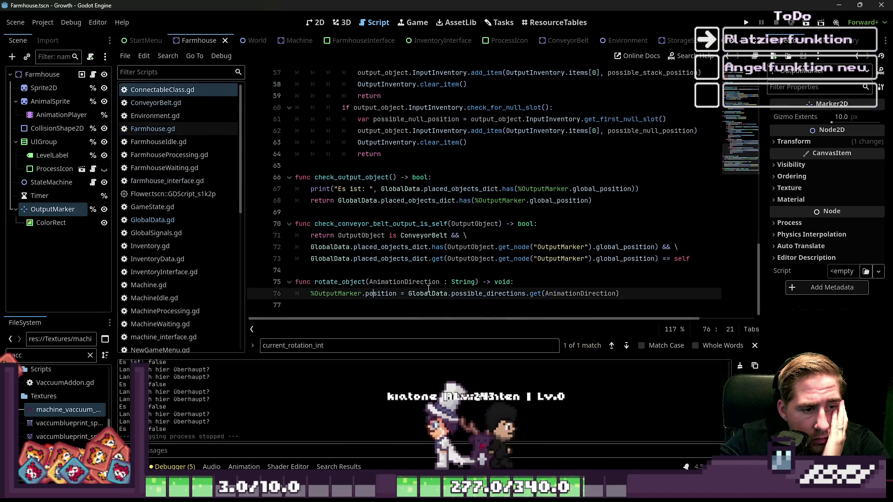
click(414, 294)
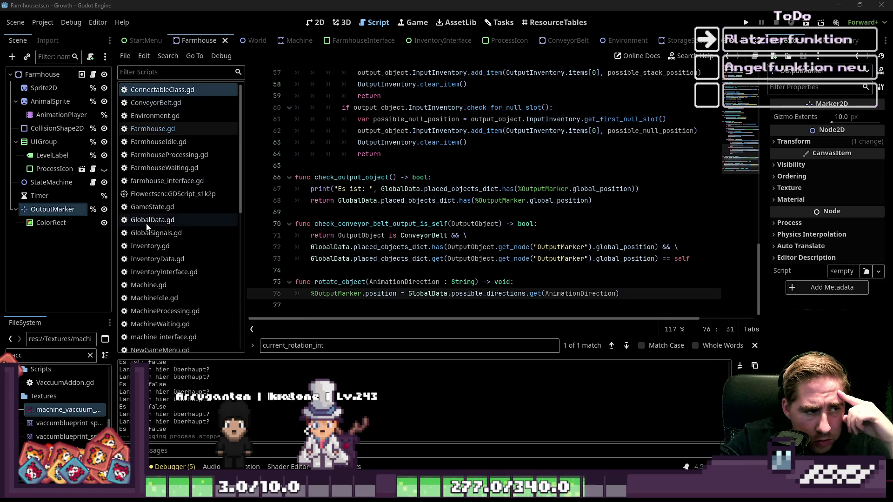
click(168, 94)
Step: Compare send_item's line 43 condition with ConveyorBelt.gd's early-return check
scroll(466, 194, up, 8)
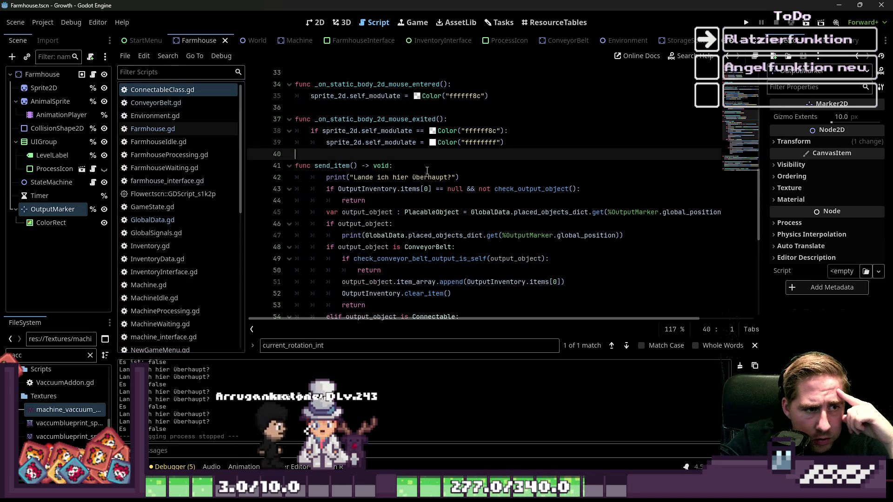
drag(459, 177, 281, 177)
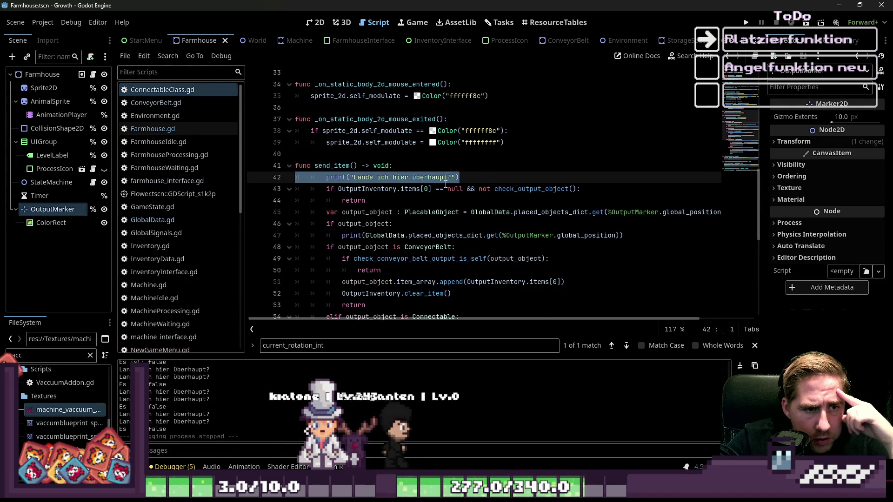
drag(468, 191, 479, 193)
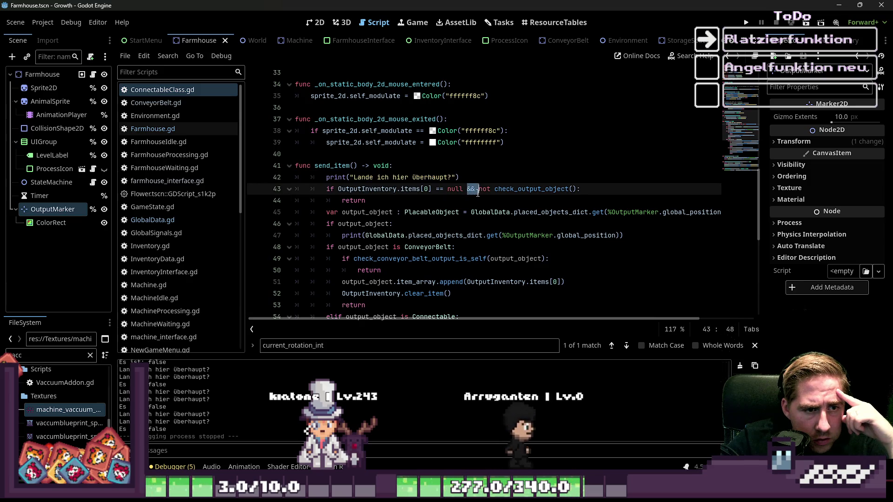
scroll(183, 213, down, 5)
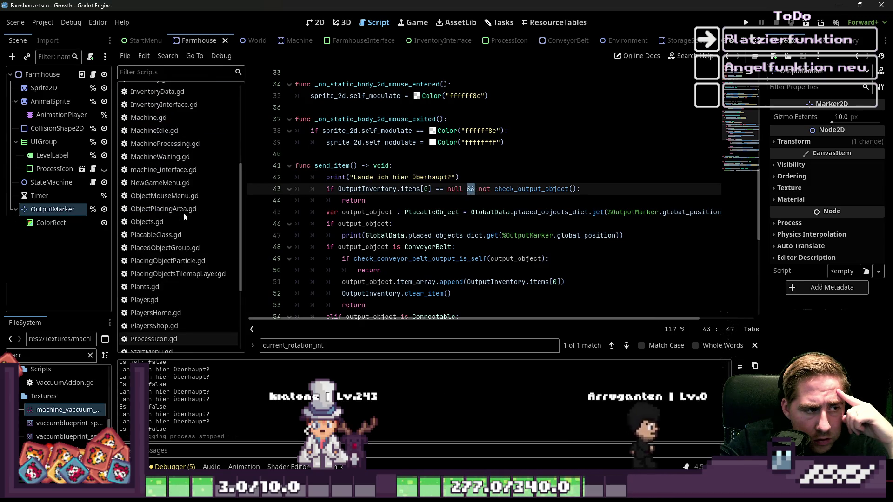
scroll(183, 214, down, 2)
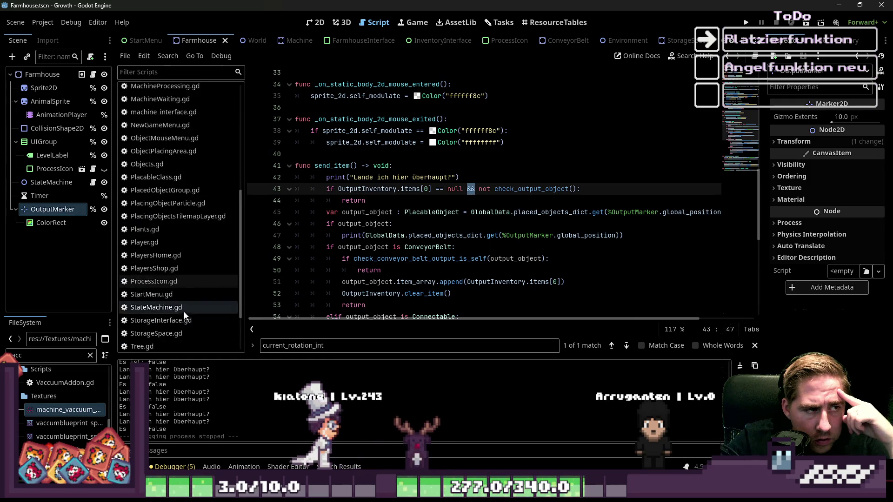
scroll(185, 311, up, 7)
click(174, 103)
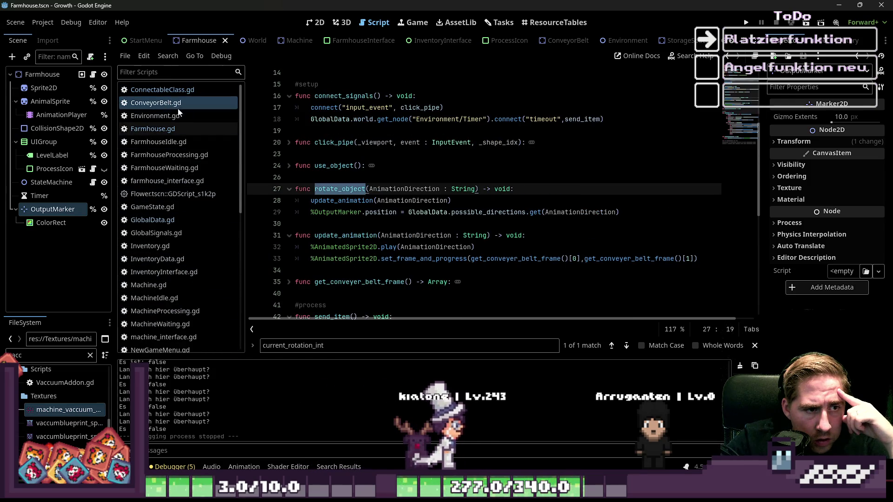
click(355, 202)
scroll(355, 209, down, 6)
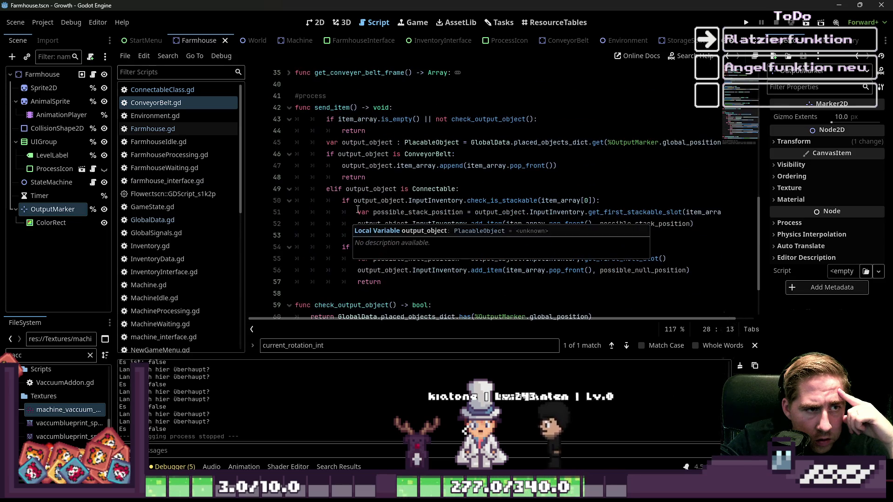
click(381, 119)
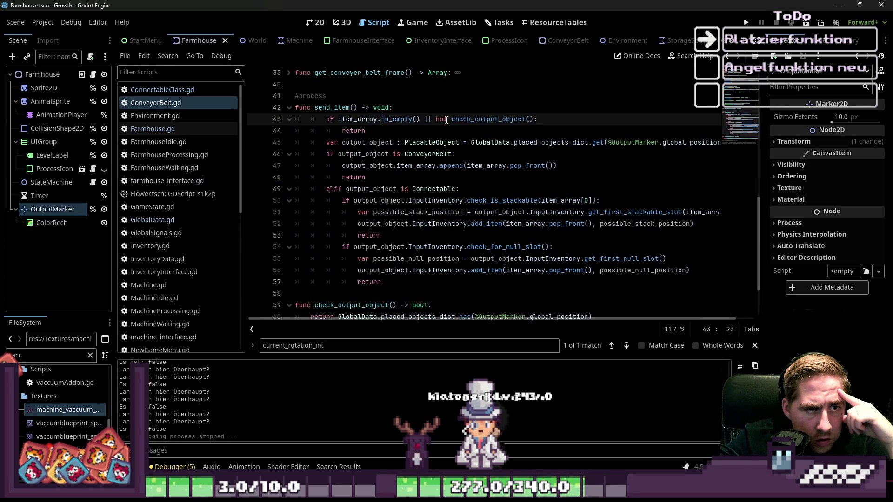
click(198, 91)
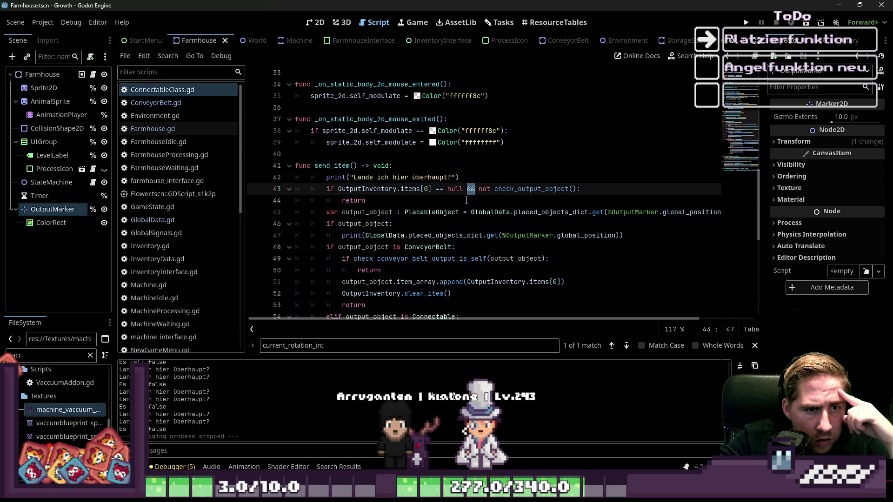
click(180, 102)
click(181, 90)
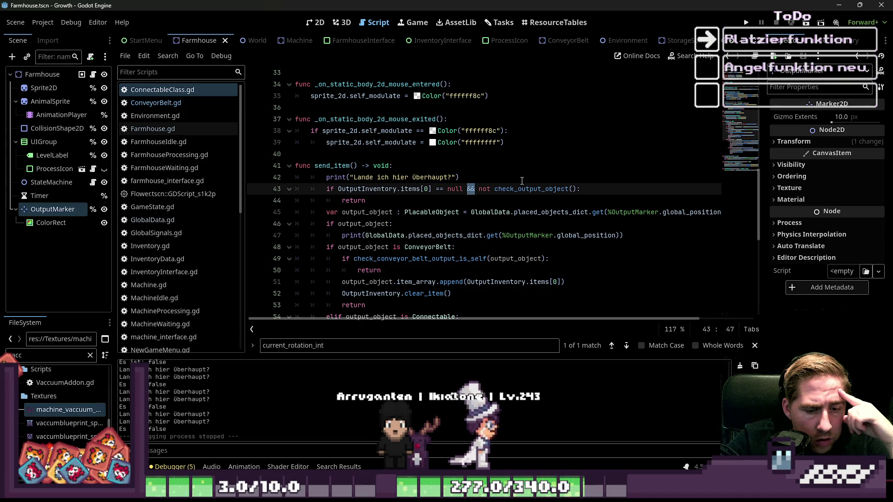
Step: Change line 43's '&&' to '||' in ConnectableClass.gd and relaunch the game
text(||)
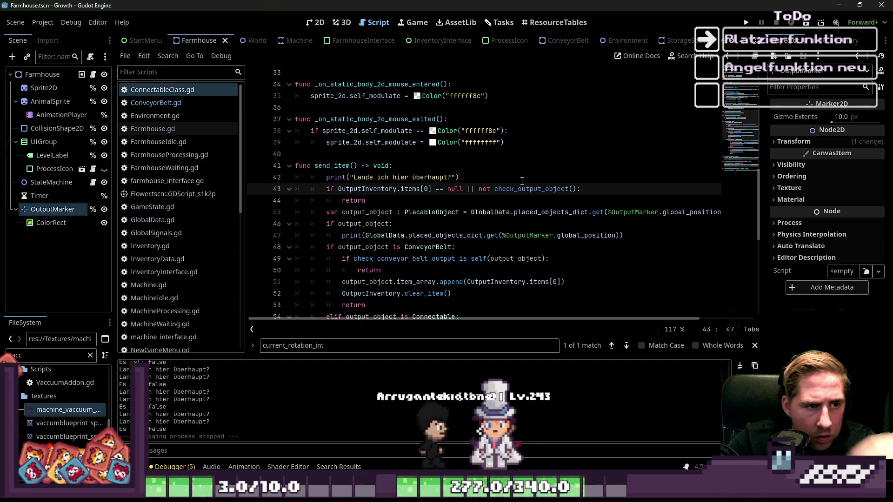
click(464, 179)
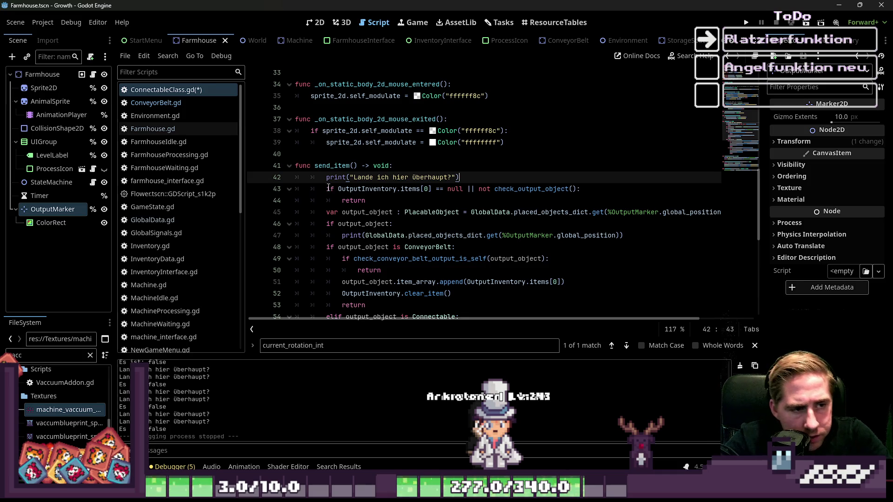
click(326, 224)
click(389, 236)
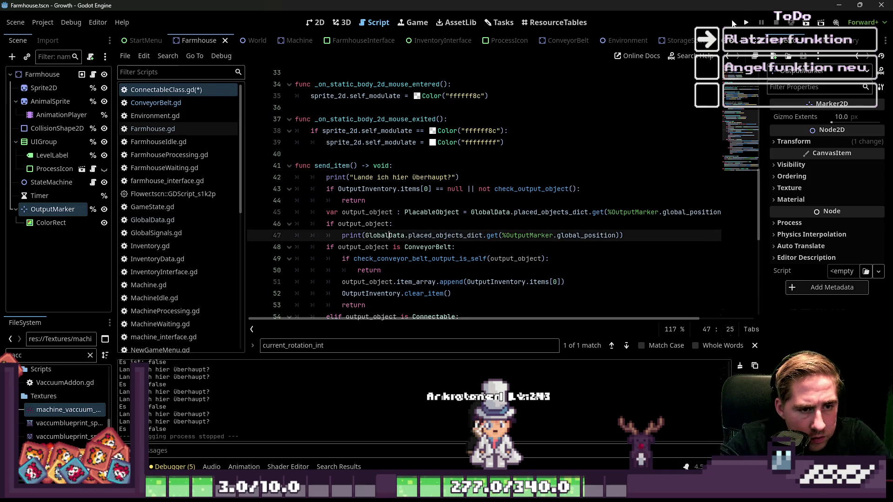
click(747, 21)
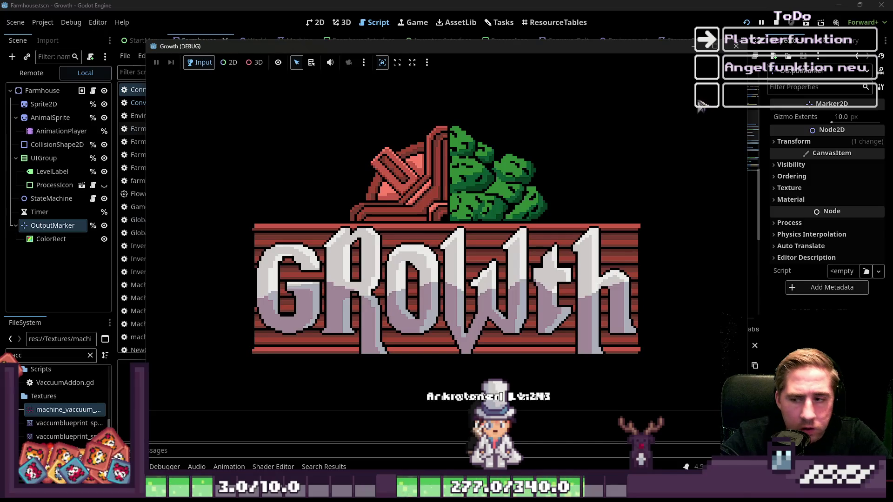
Step: Run the project and start a new game with the character name 'cxyfg'
click(496, 5)
click(456, 223)
click(404, 235)
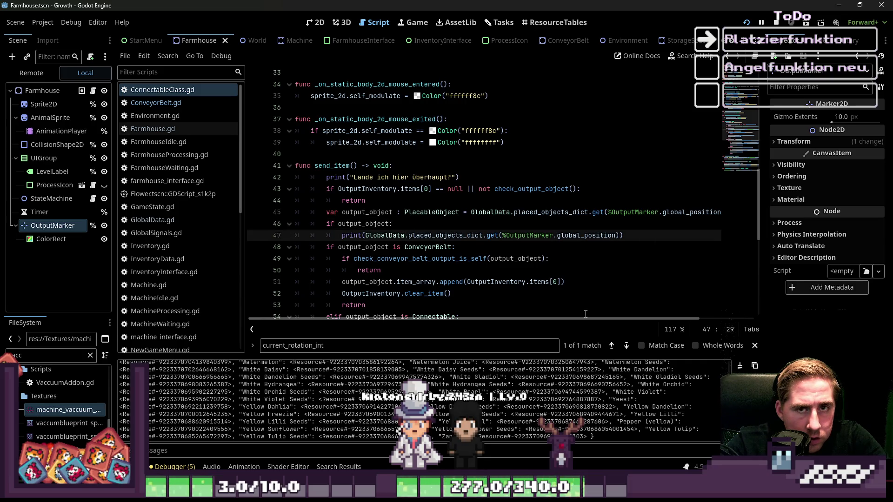
key(F5)
click(446, 211)
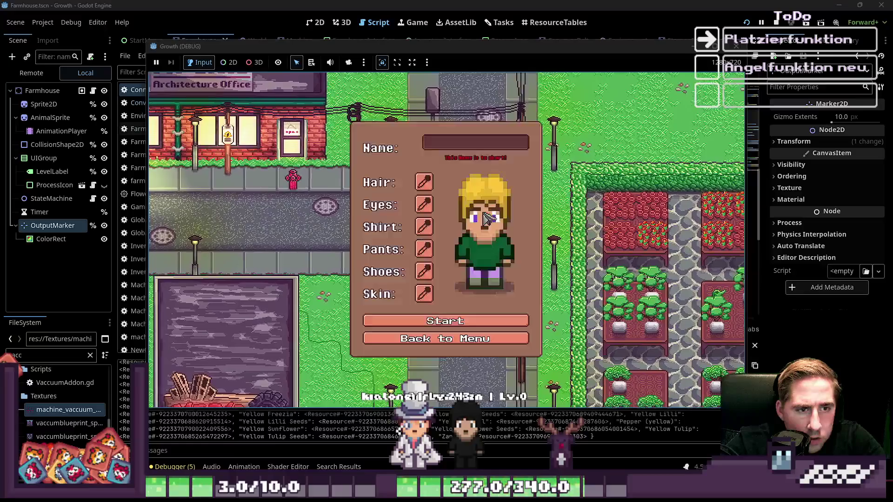
text(cxyfg)
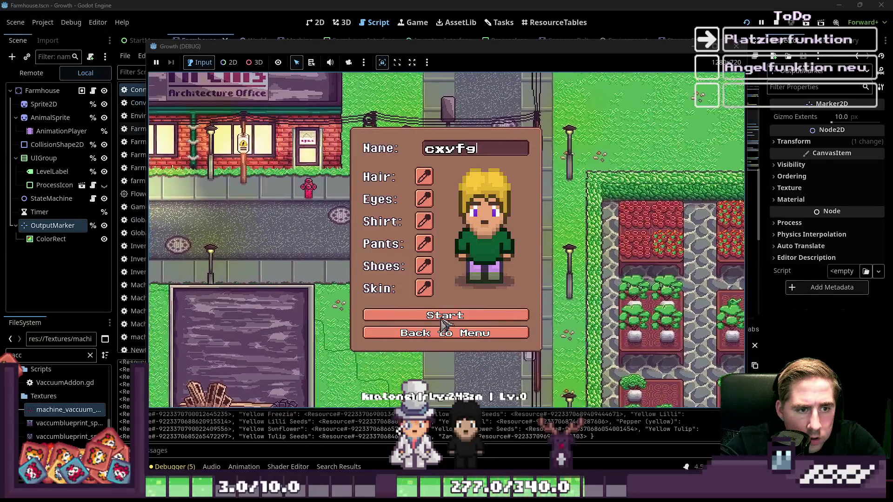
click(442, 315)
Step: Move the beehive stack from the inventory to the hotbar, place it and open its panel
key(i)
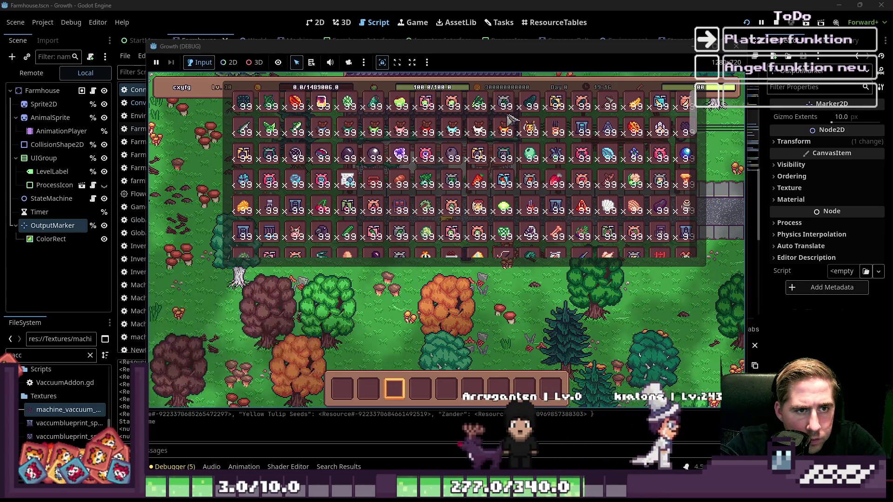
mouse_move(519, 172)
mouse_down()
mouse_move(486, 389)
mouse_move(472, 391)
mouse_up()
drag(392, 210, 466, 324)
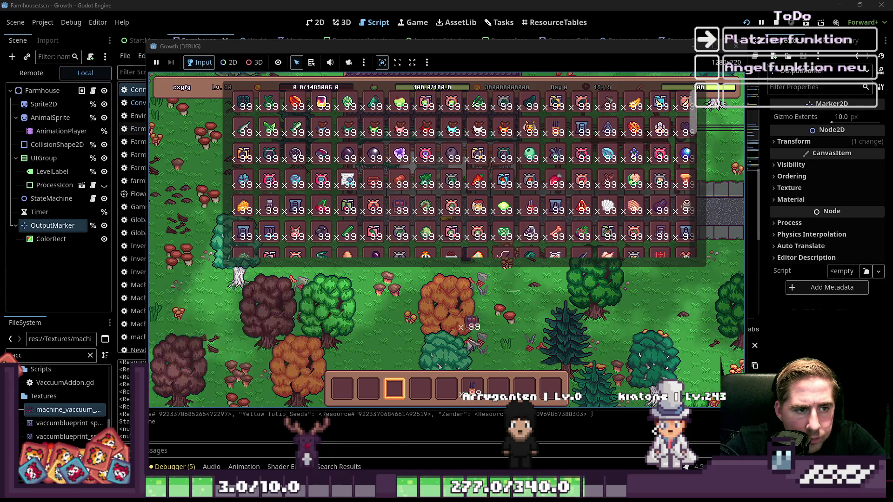
key(e)
scroll(419, 261, down, 4)
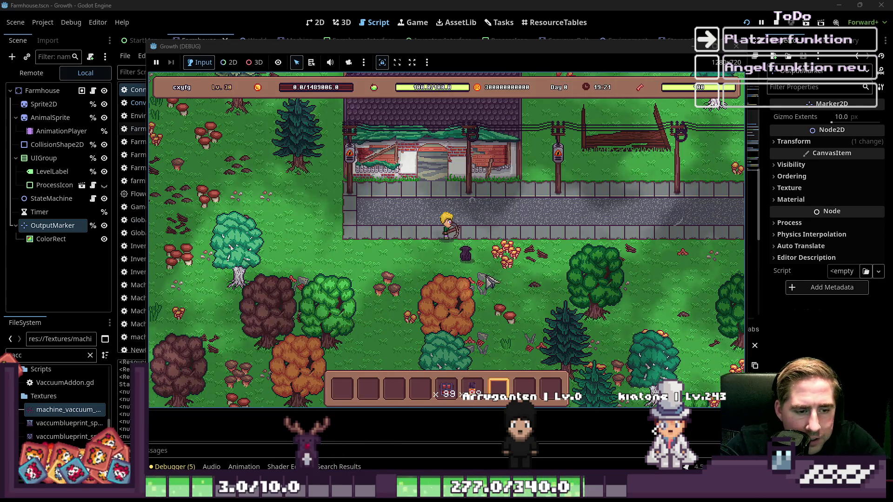
scroll(418, 242, up, 1)
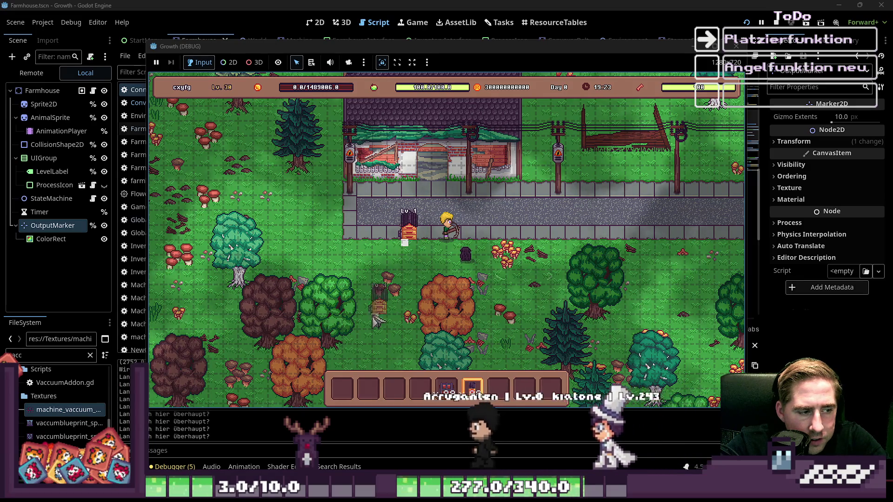
scroll(368, 326, down, 1)
scroll(381, 279, up, 2)
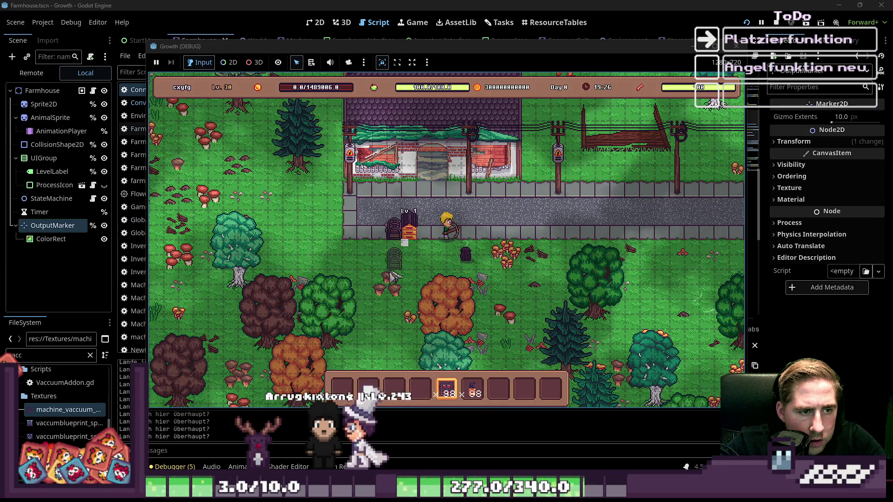
scroll(405, 302, up, 2)
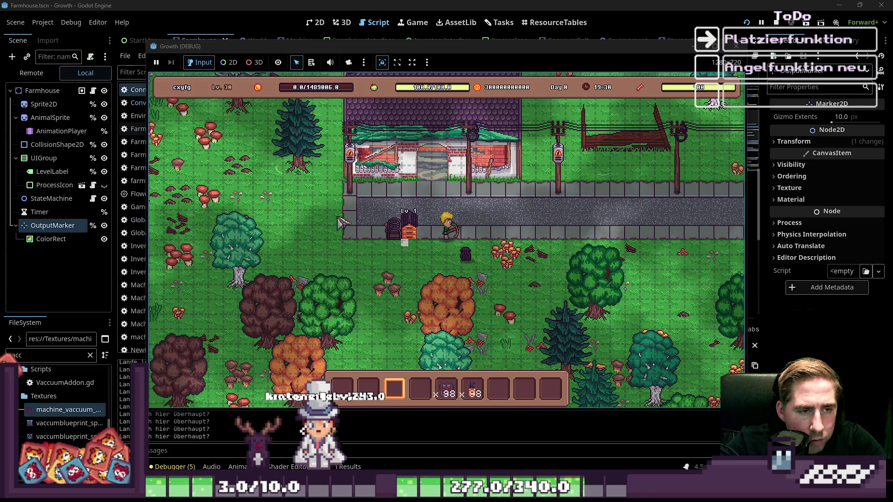
click(431, 235)
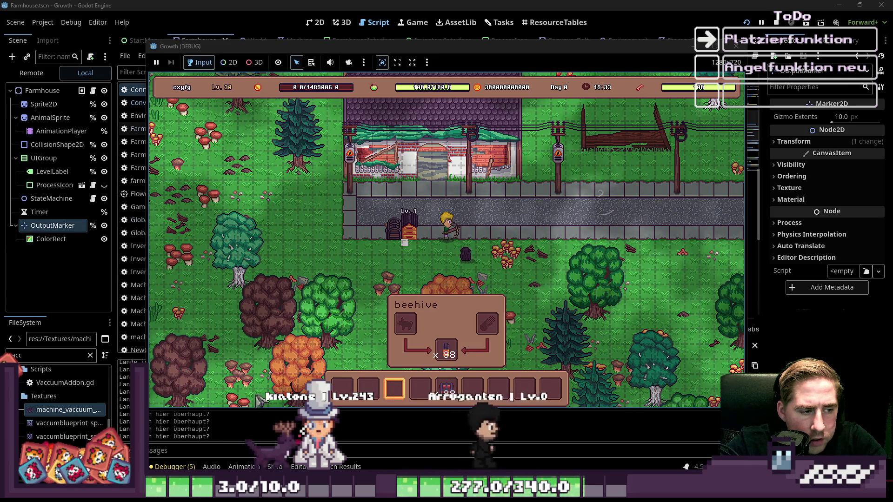
click(506, 23)
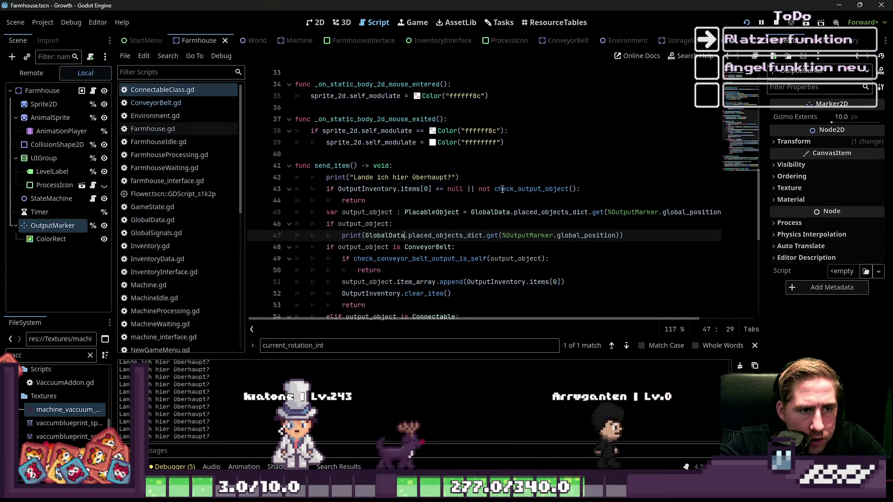
Step: Inspect check_output_object's definition and its returned expression on line 68
double_click(542, 190)
ctrl+click(542, 190)
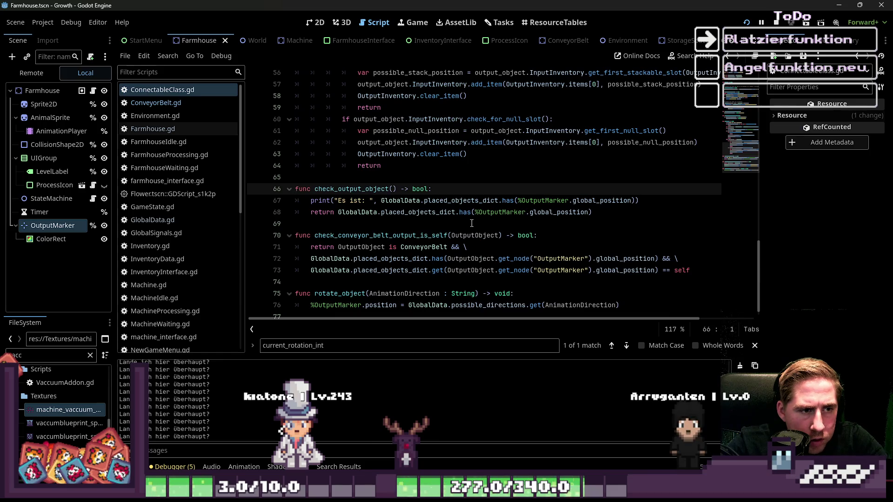
click(401, 213)
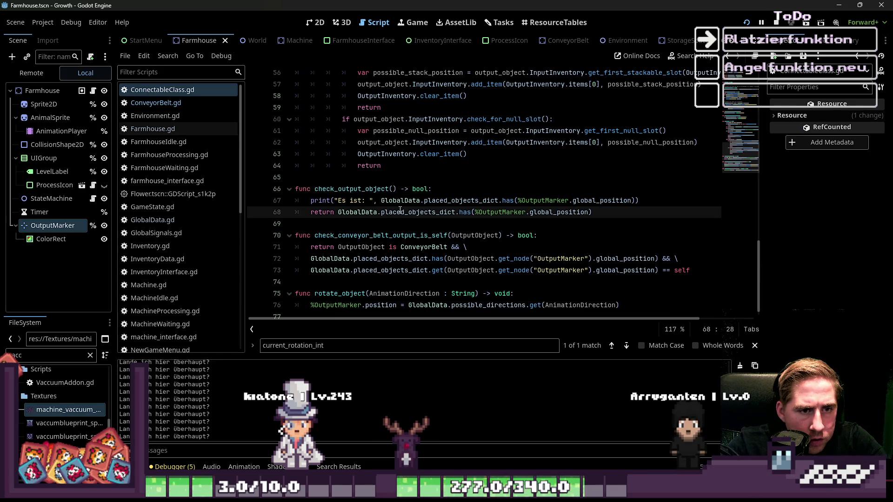
click(449, 201)
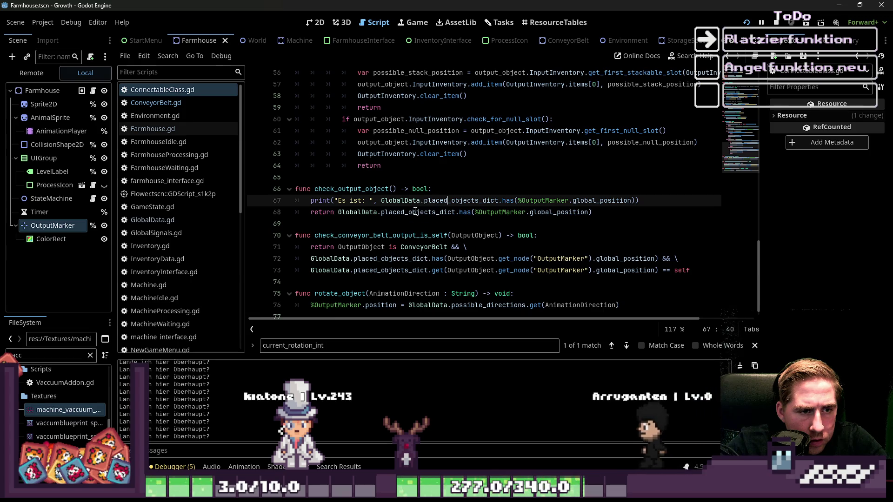
click(480, 212)
drag(592, 212, 339, 214)
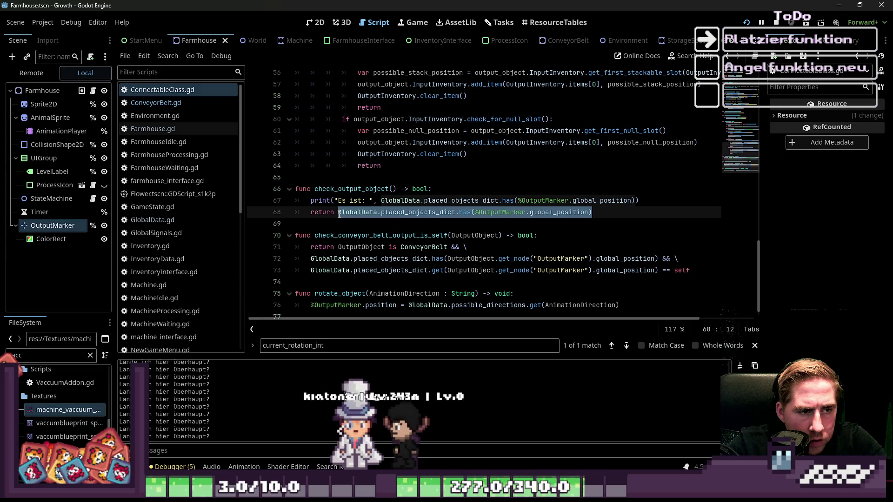
scroll(376, 275, up, 6)
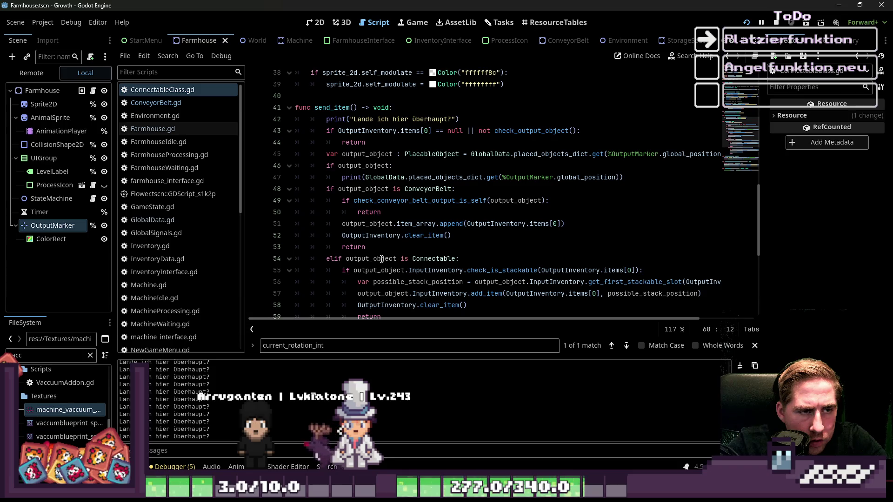
click(419, 131)
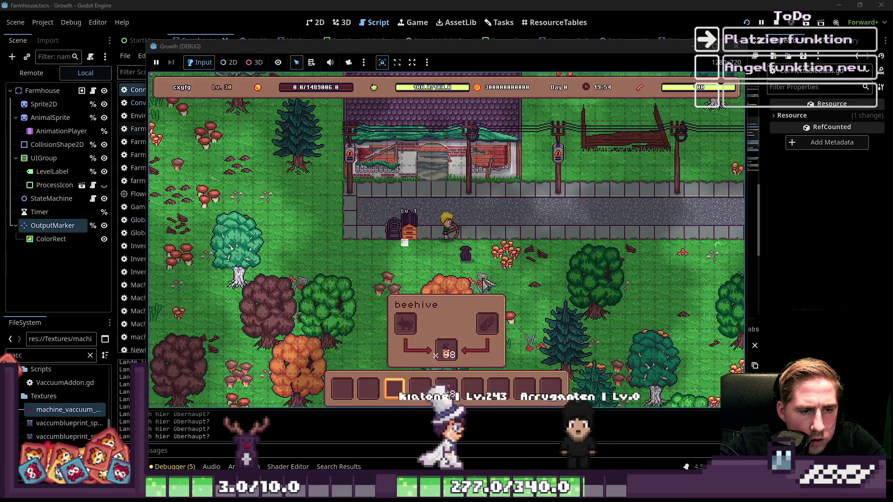
Step: Review check_output_object's debug print, then go to the end of send_item's return line
mouse_move(446, 356)
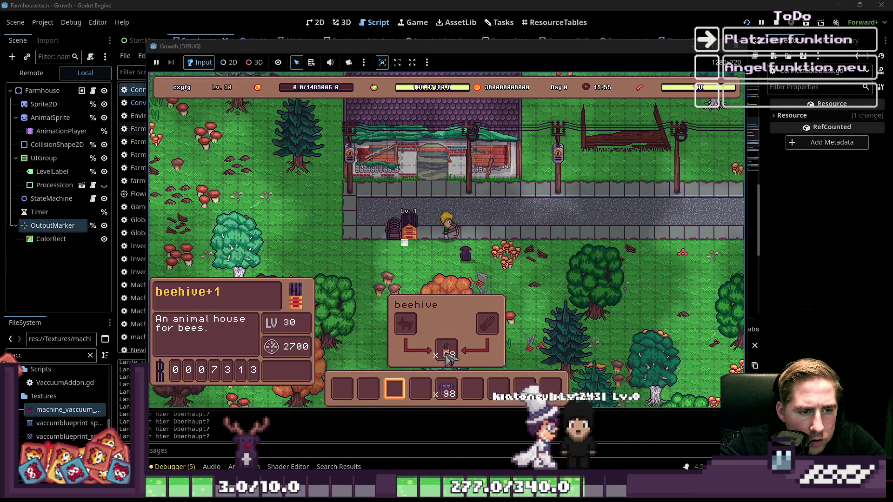
click(484, 3)
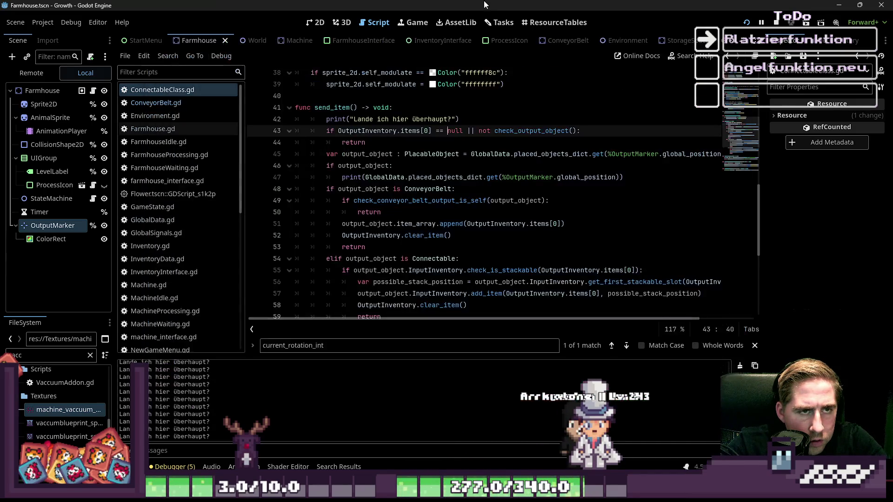
ctrl+click(490, 131)
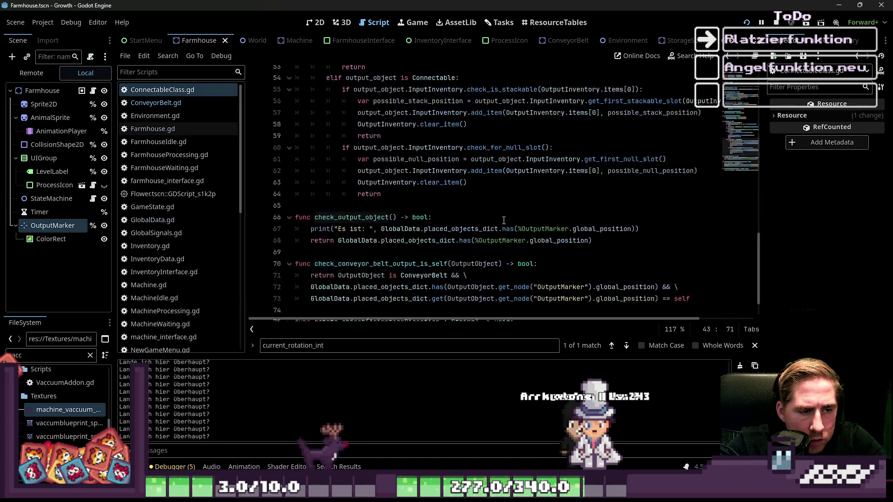
click(339, 188)
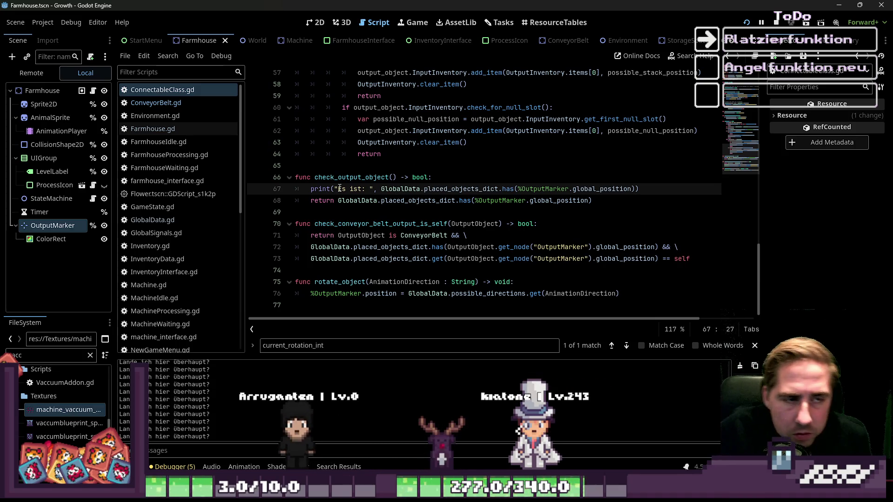
scroll(457, 110, up, 3)
scroll(457, 110, down, 1)
scroll(458, 128, up, 5)
click(512, 155)
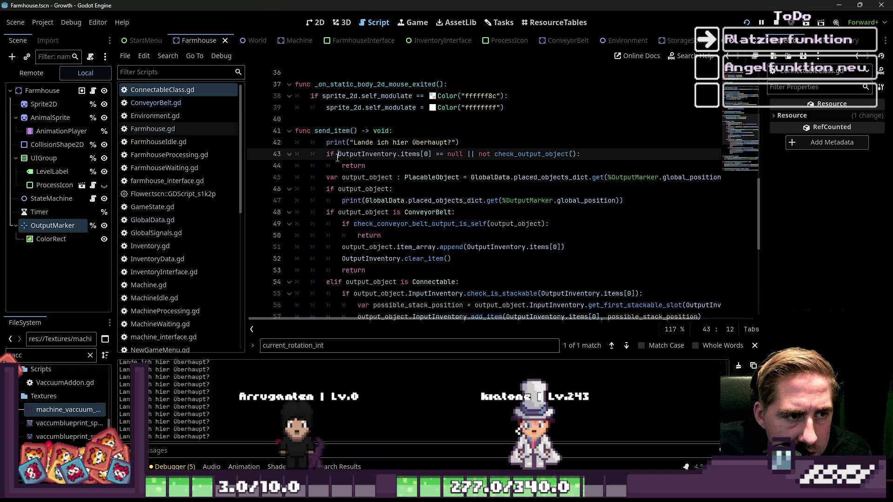
click(602, 165)
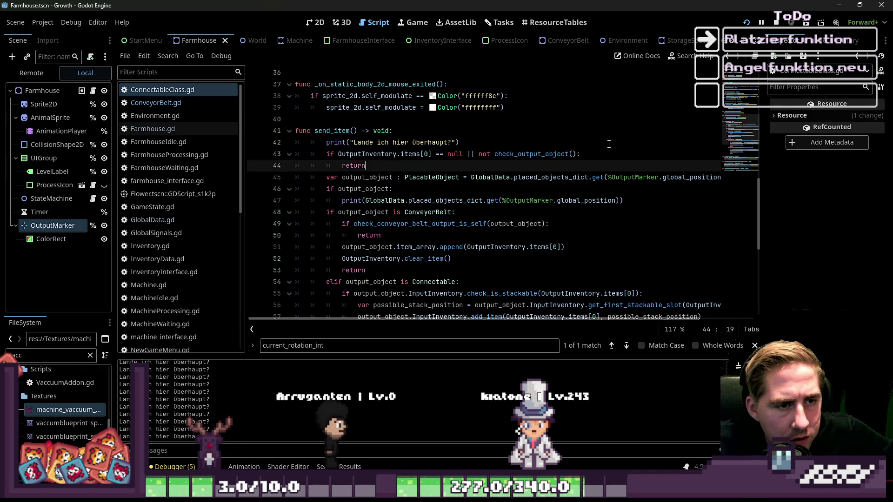
Step: Split line 43's combined condition into separate checks, with a return under the first one
key(Up)
key(ctrl+Right)
key(ctrl+Right)
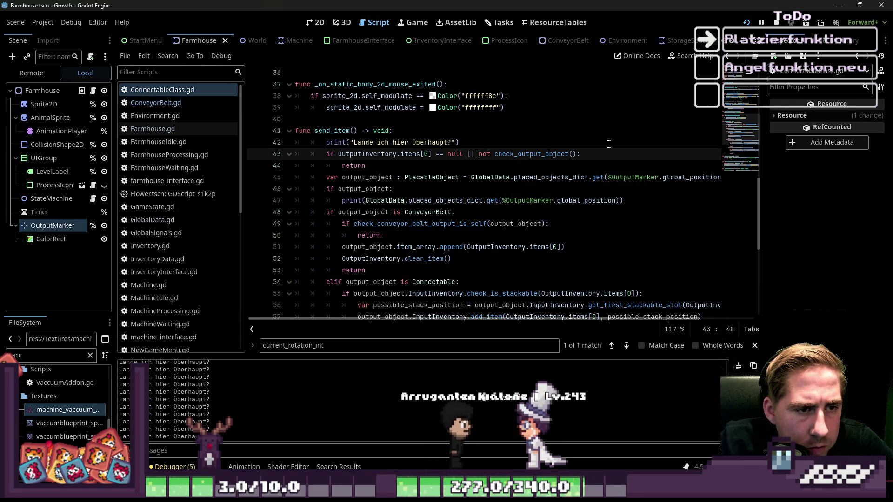
key(ctrl+Left)
key(ctrl+shift+Left)
key(ctrl+shift+Left)
key(ctrl+shift+Left)
key(Return)
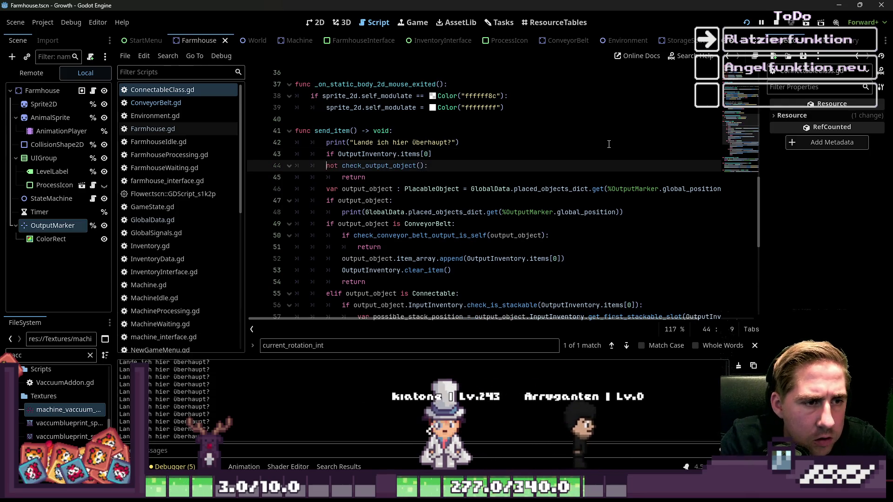
key(Return)
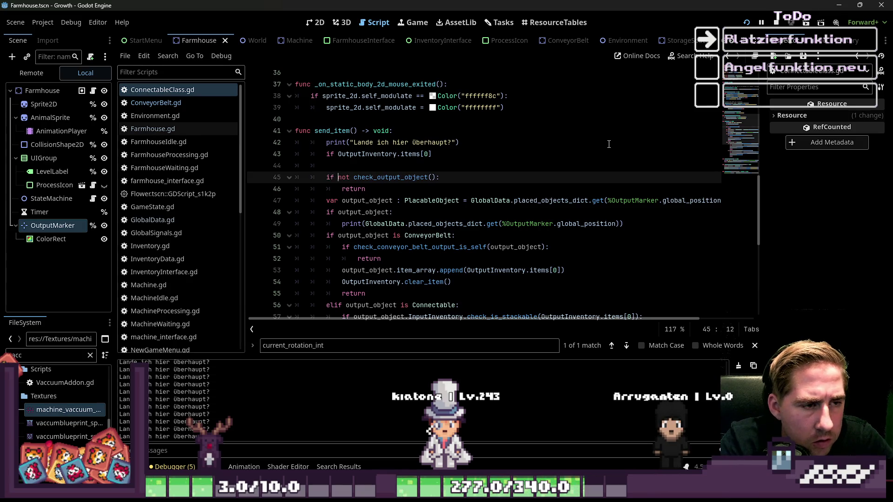
key(Up)
key(Up)
key(End)
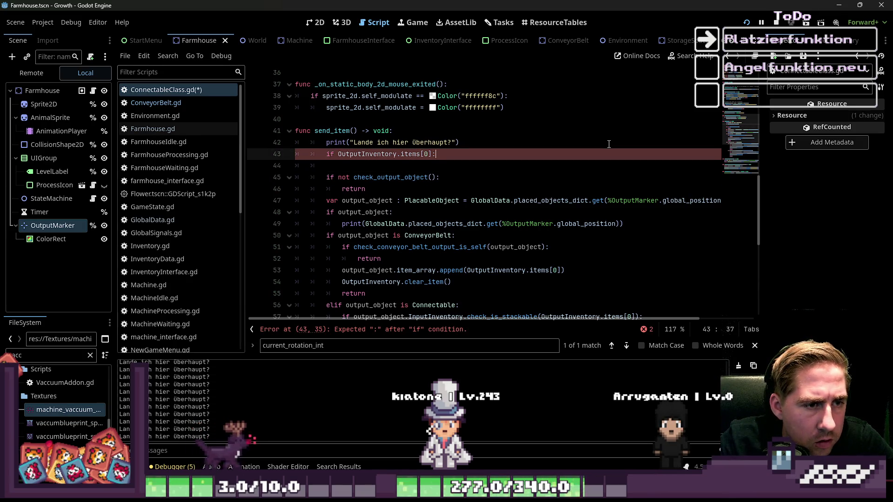
key(Down)
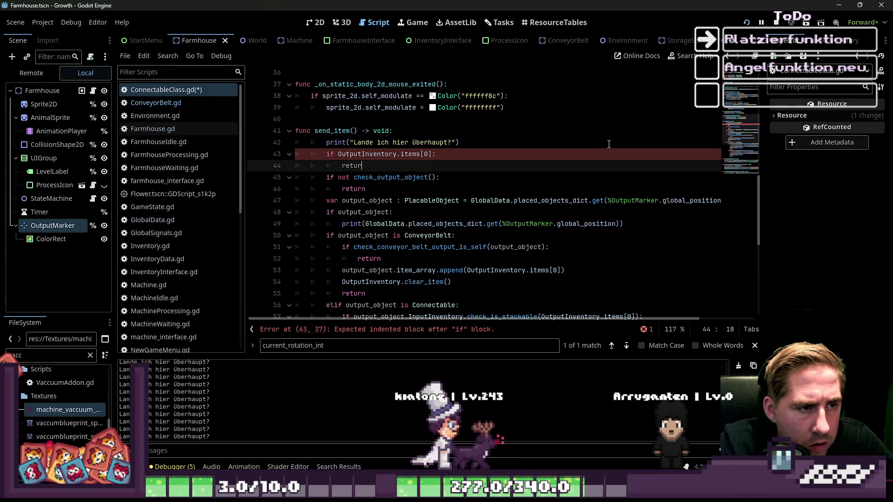
text(eturn)
Step: Add a line for the 'OutputInventory.items is nichts' debug print and launch the game
key(Up)
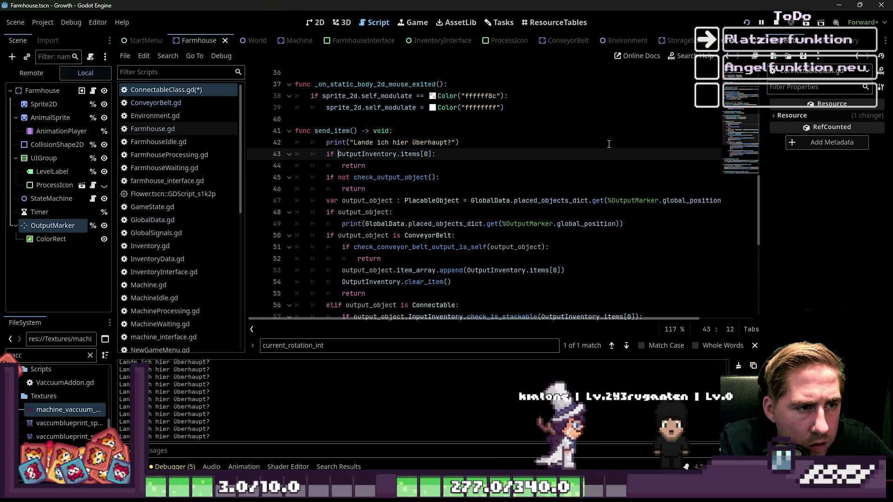
key(End)
key(Return)
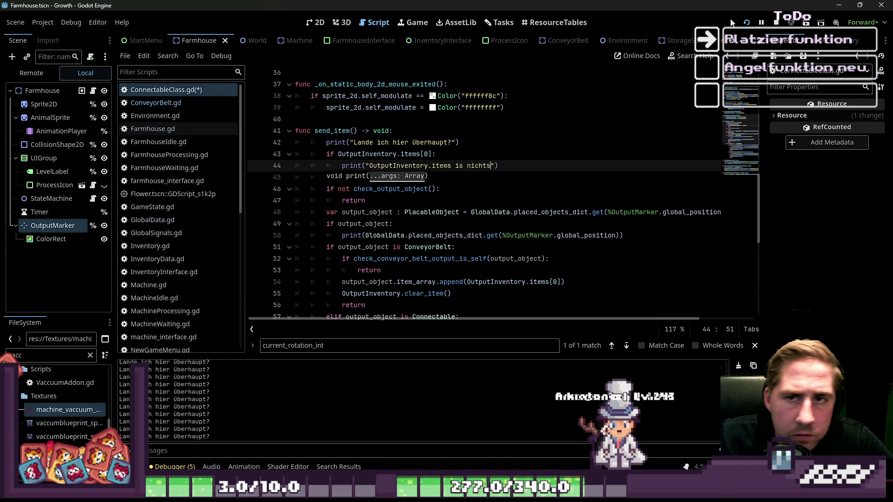
click(753, 25)
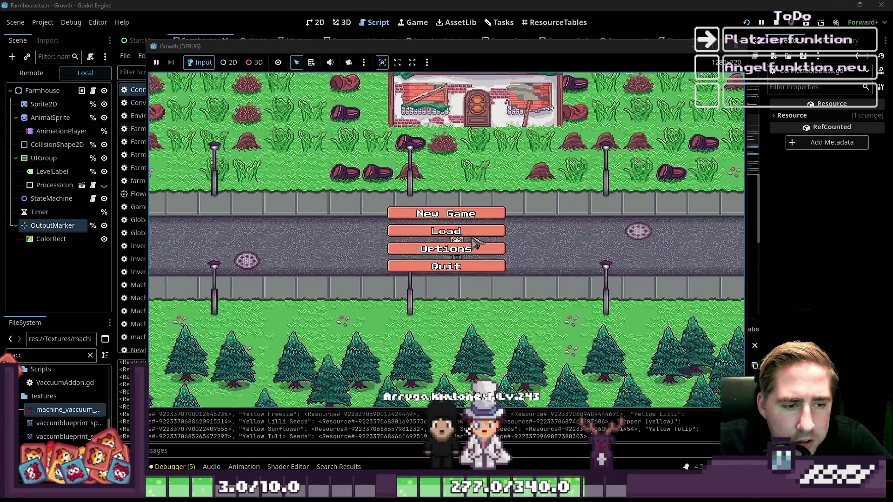
Step: Start a new game with the character name 'vc' and open the inventory
click(484, 215)
text(vc)
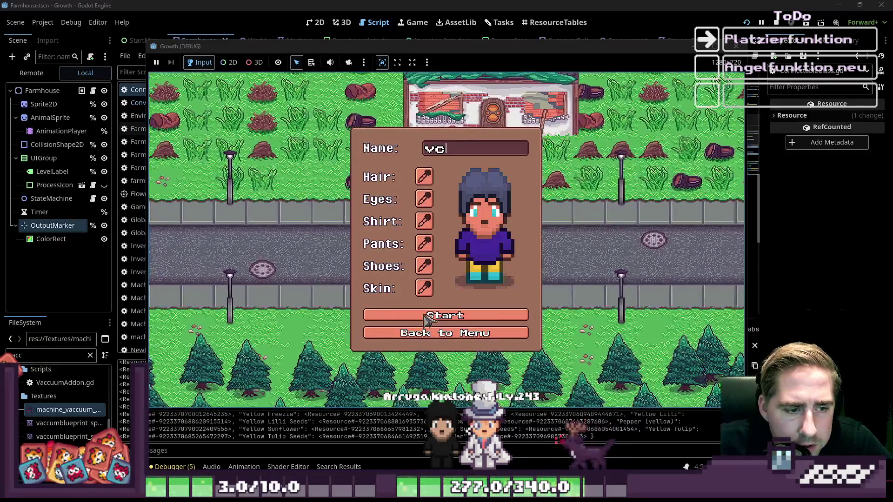
key(Return)
key(i)
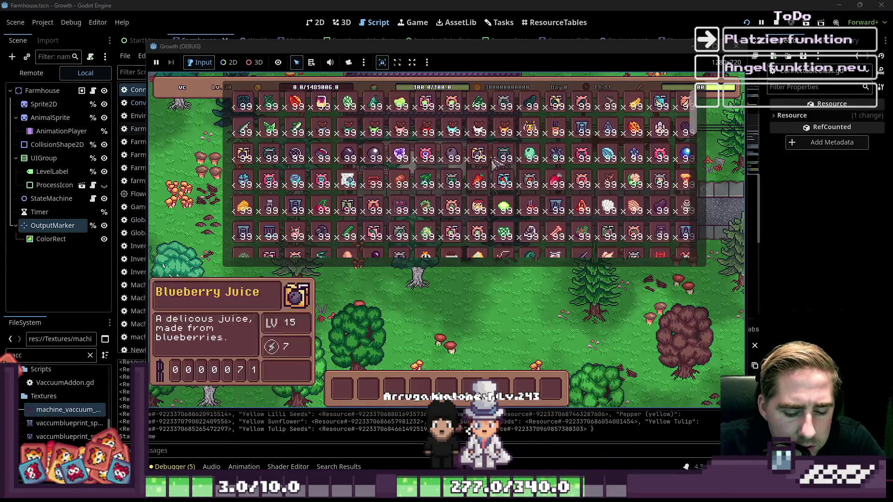
Step: Put a beehive in the hotbar, place it, and load a stack into its centre slot, then stop the game
mouse_move(556, 135)
mouse_down()
mouse_move(488, 372)
mouse_move(511, 372)
mouse_move(544, 256)
mouse_up()
key(i)
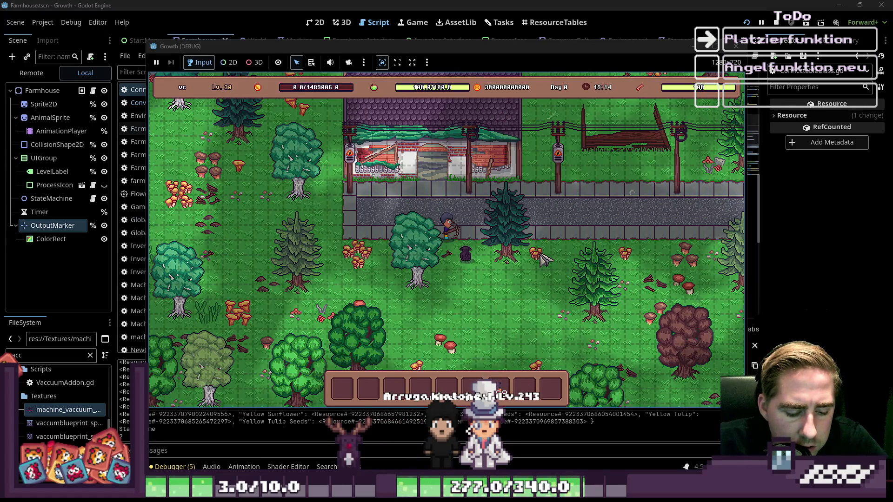
key(7)
click(519, 298)
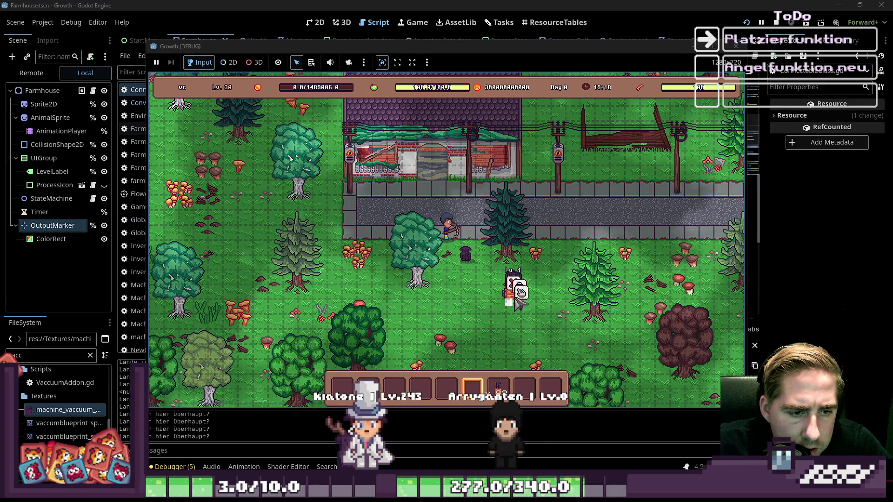
click(535, 296)
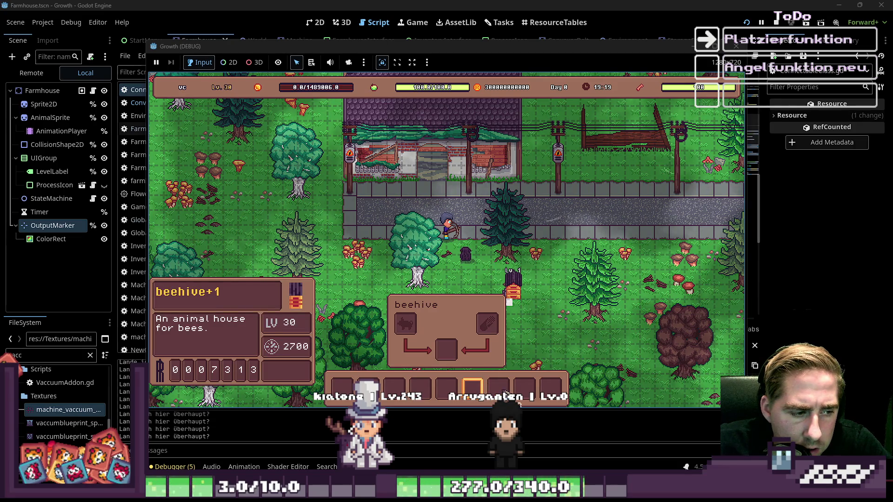
click(498, 388)
click(445, 354)
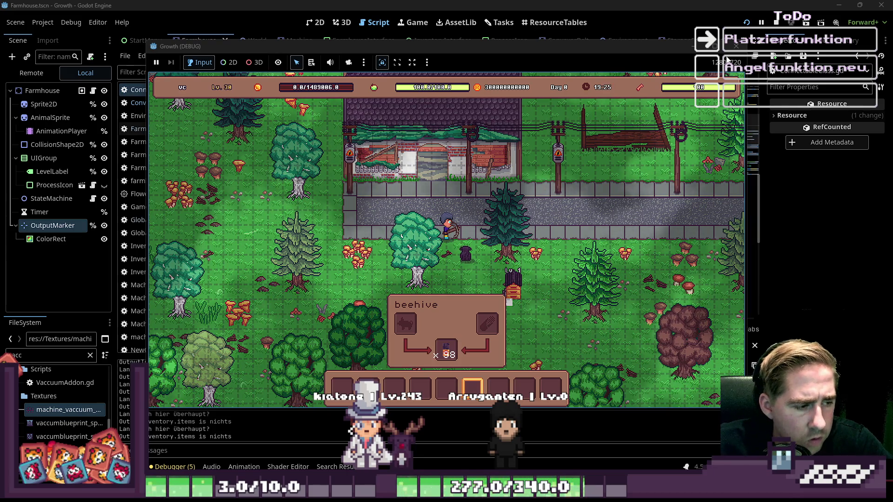
key(F8)
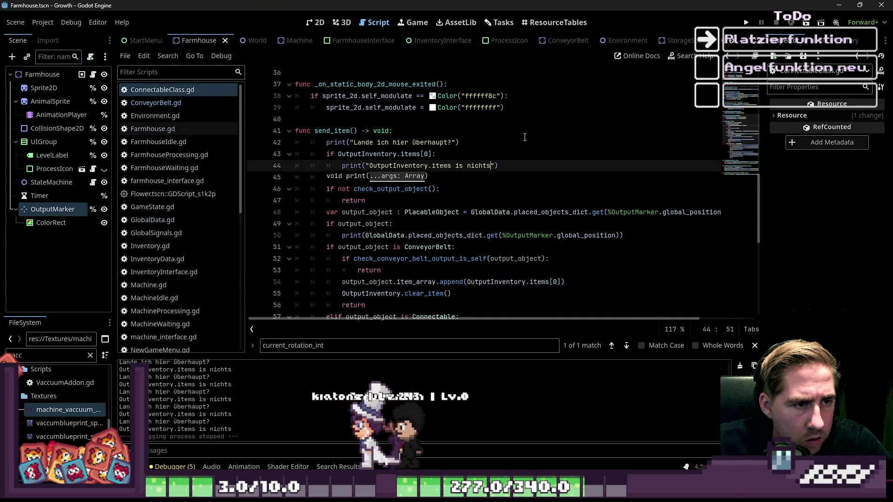
Step: Check ConveyorBelt.gd's send_item, then put the cursor before OutputInventory on line 43
click(360, 143)
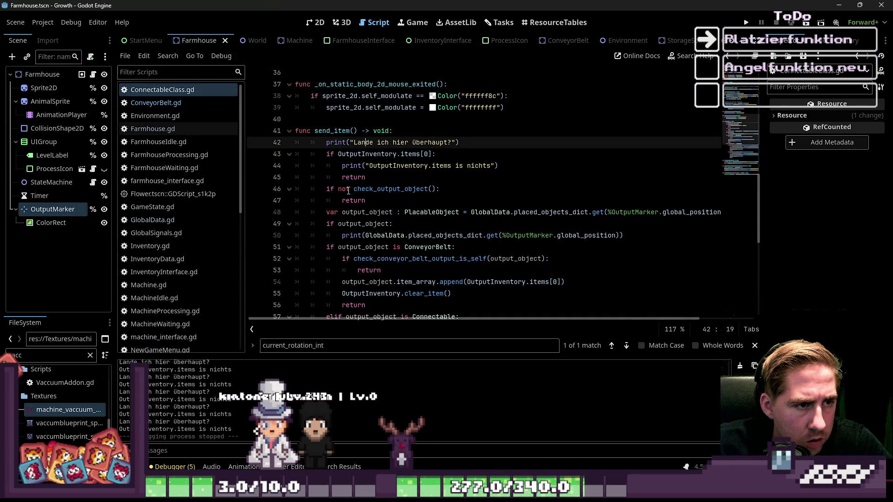
click(155, 103)
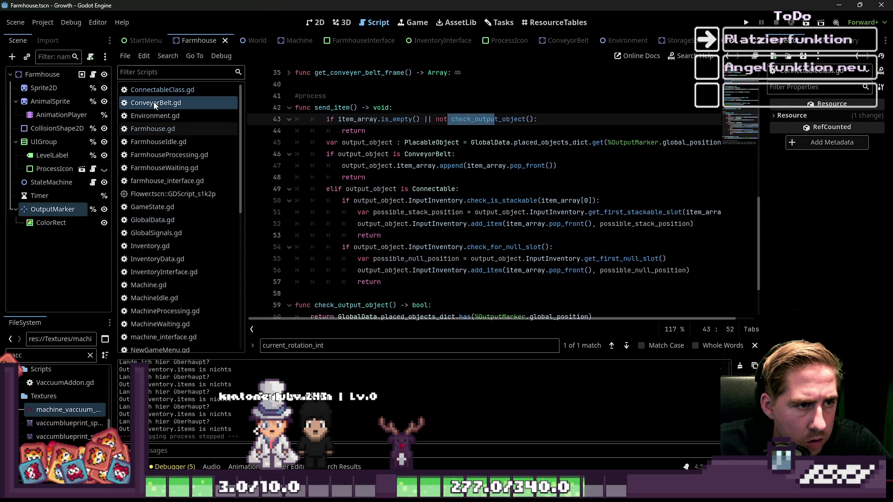
click(155, 91)
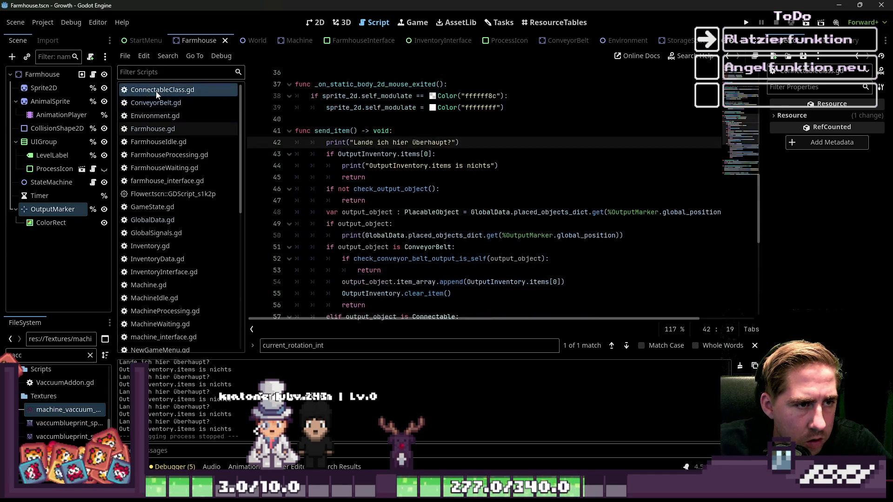
scroll(412, 183, up, 2)
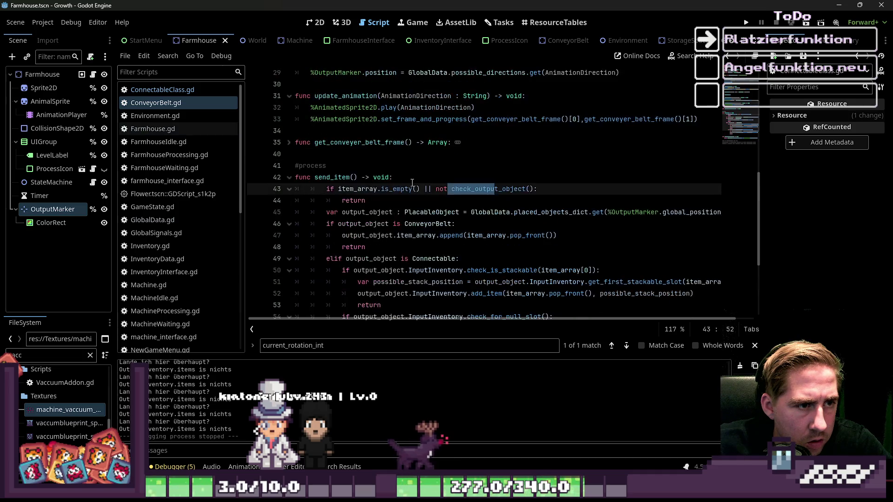
scroll(412, 183, down, 1)
click(163, 91)
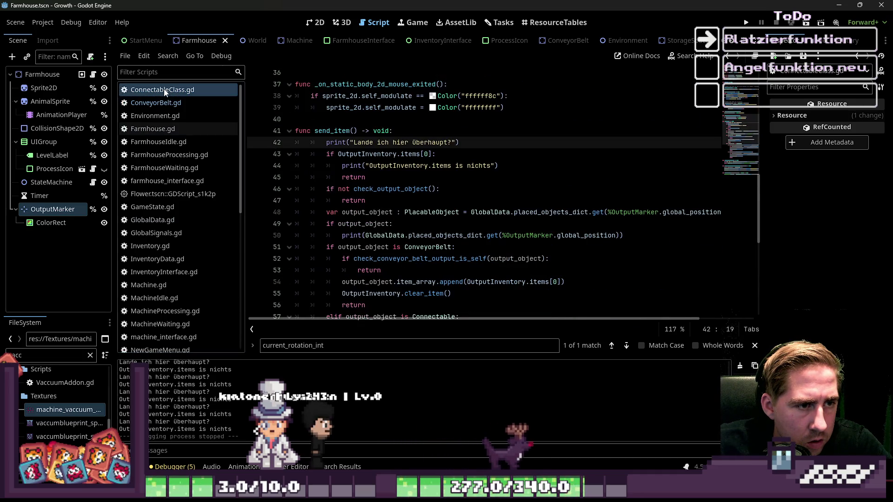
click(338, 154)
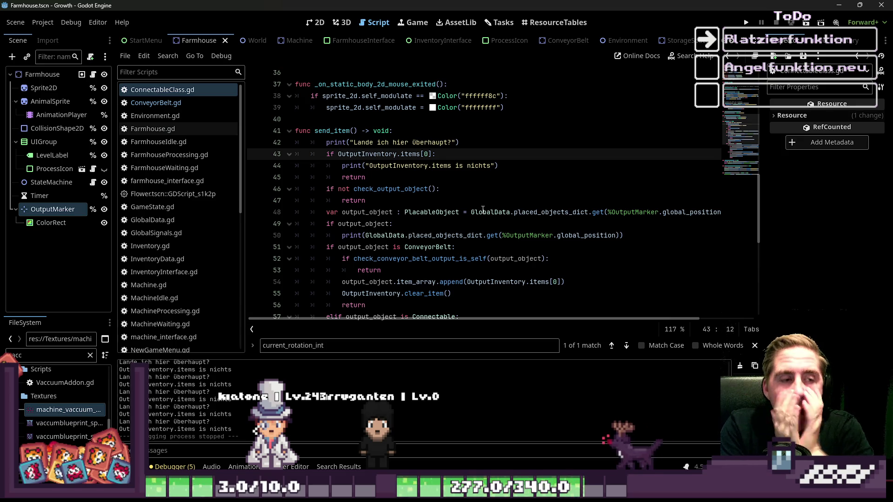
Step: Remove the 'not' negation, the debug print and the early return from the first check
text(not)
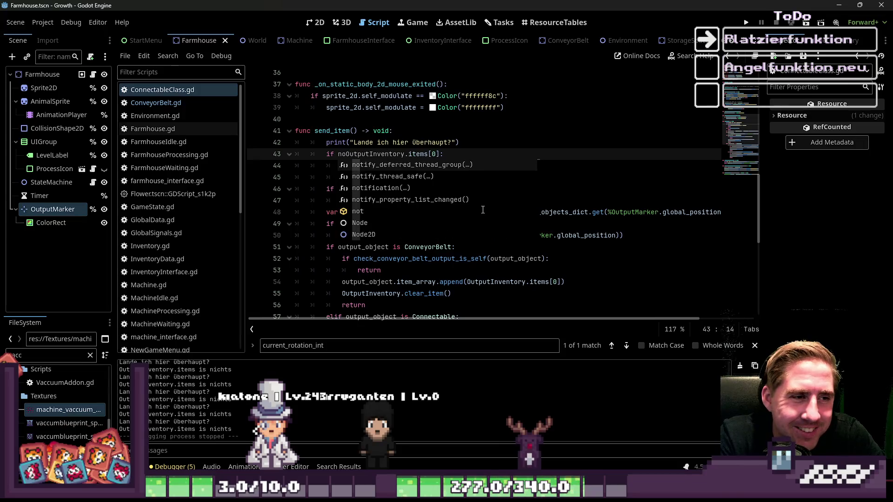
key(Escape)
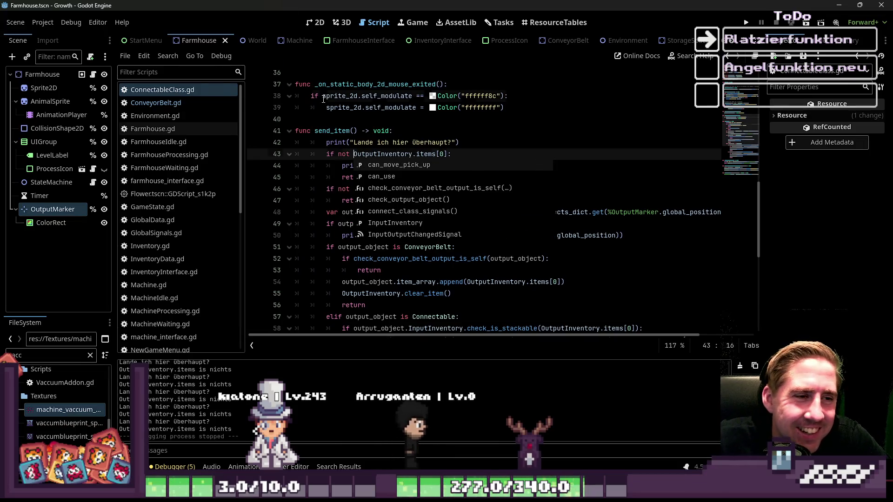
click(322, 96)
double_click(344, 154)
key(Delete)
key(Delete)
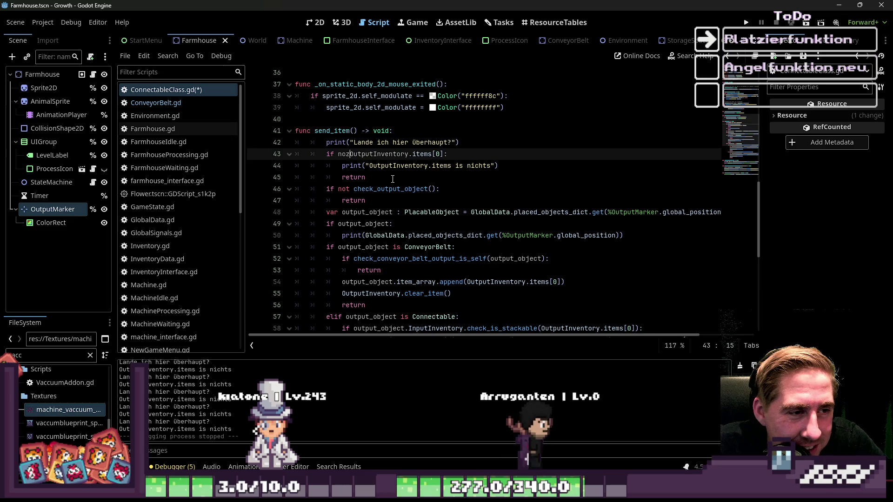
drag(369, 166, 494, 165)
key(BackSpace)
key(ctrl+shift+k)
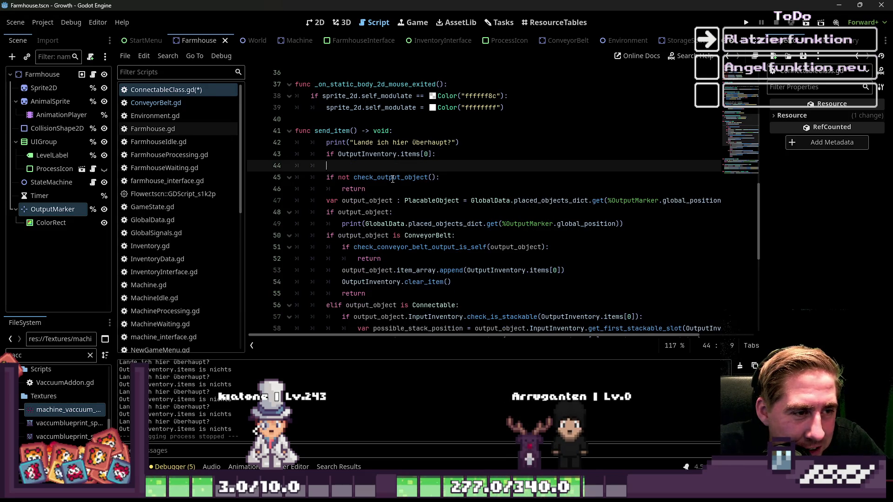
Step: Rejoin the two checks on line 43 with '== null ||', then undo that comparison
key(Up)
key(End)
key(BackSpace)
key(Delete)
key(Delete)
key(Delete)
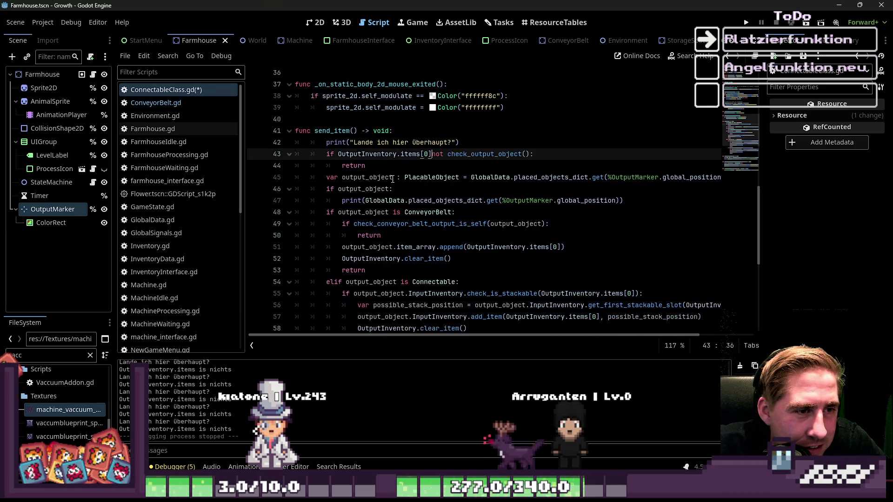
text(== null ||)
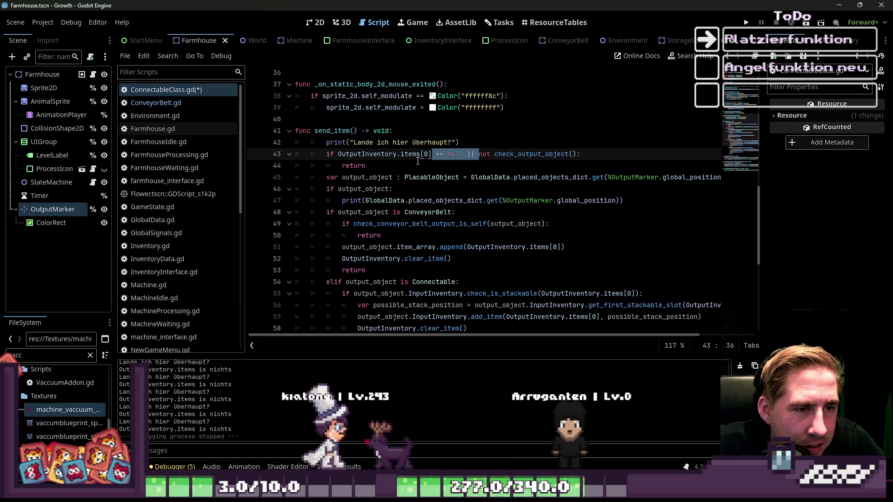
click(340, 155)
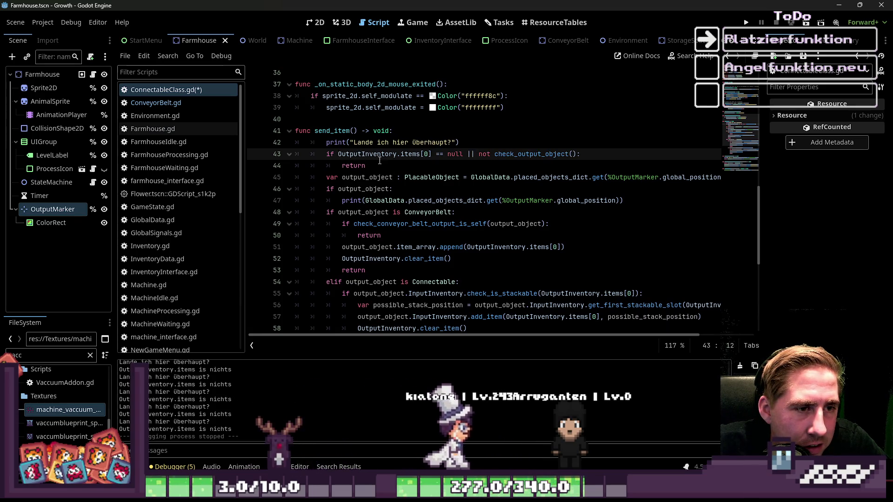
key(ctrl+z)
key(ctrl+z)
key(ctrl+z)
key(ctrl+z)
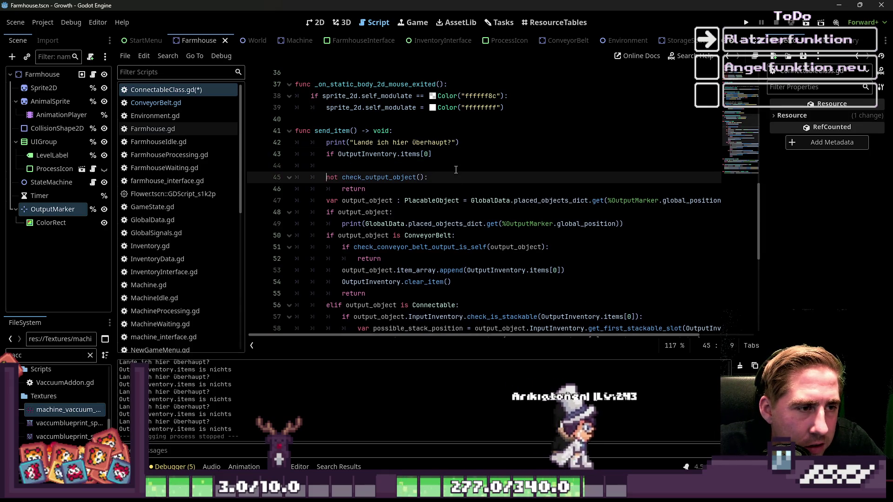
text(if)
Step: Remove the leftover line below the first condition and undo the accidental deletions
click(456, 169)
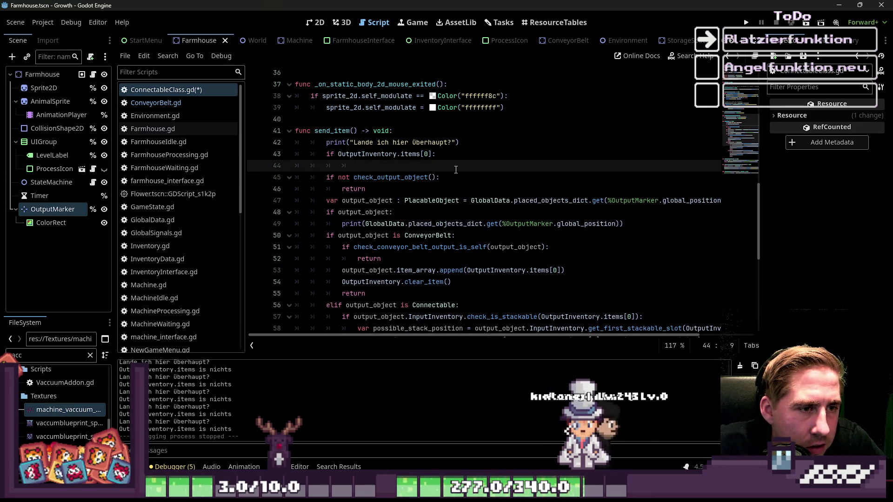
click(431, 155)
key(Delete)
key(Down)
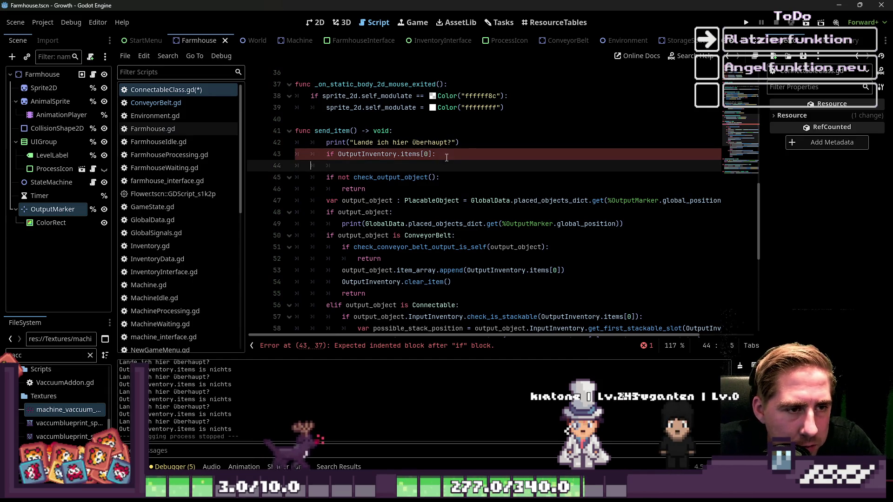
key(ctrl+shift+k)
key(Delete)
key(Delete)
key(Delete)
key(ctrl+z)
key(ctrl+z)
key(ctrl+z)
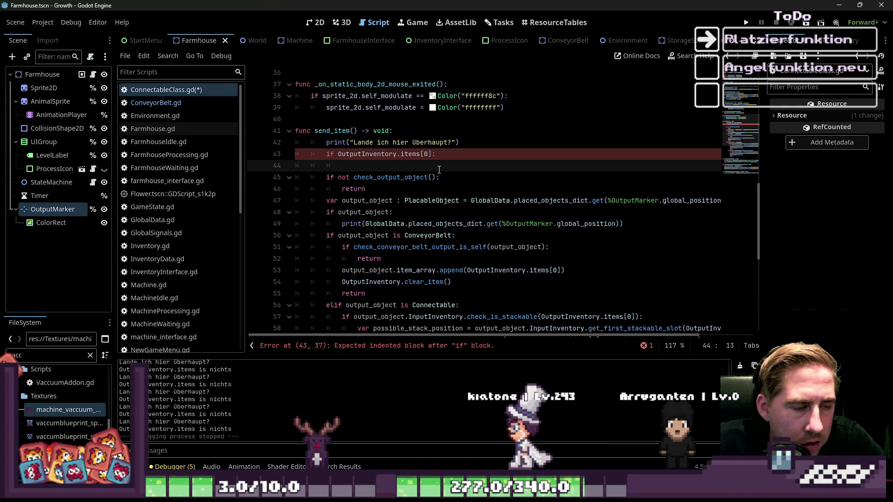
Step: Add a return under 'if OutputInventory.items[0] == null:' and fix the spelling of 'null'
text(return)
key(Right)
key(Up)
key(Up)
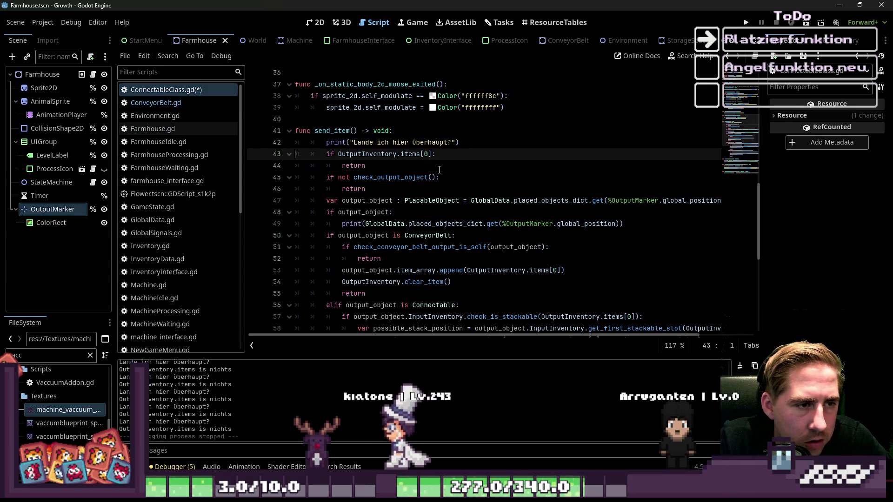
key(Down)
key(Return)
key(Up)
key(Up)
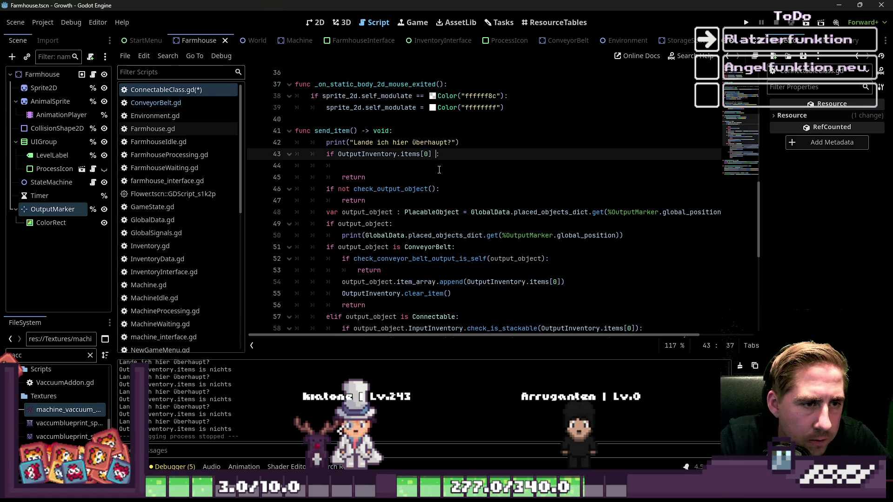
key(BackSpace)
key(BackSpace)
key(BackSpace)
text(zll)
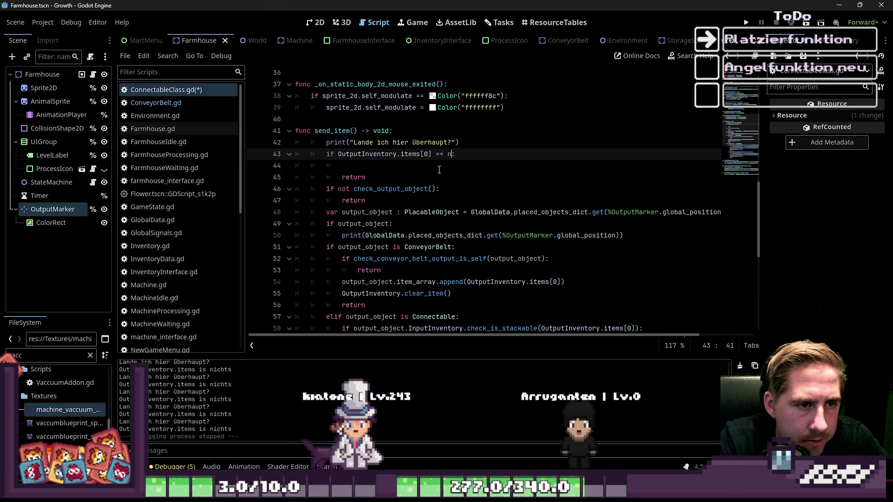
key(Down)
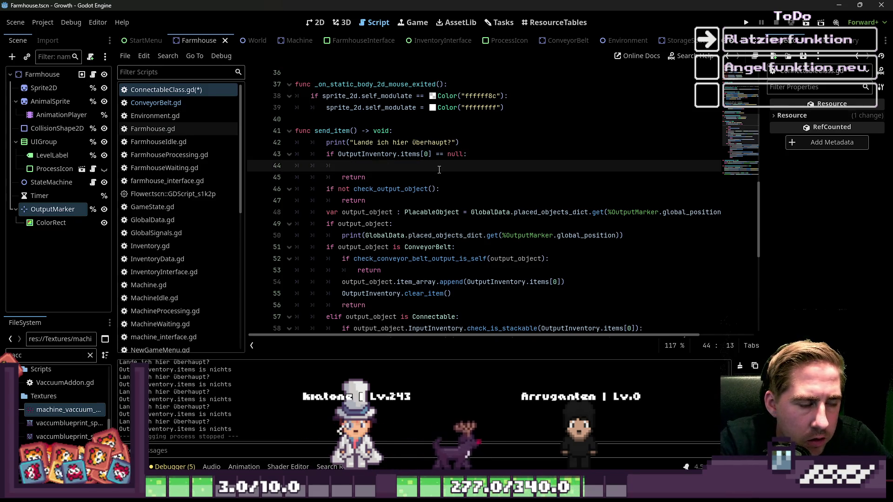
Step: Add print("Output is nichts!") above the return and launch the game
text(int)
key(Return)
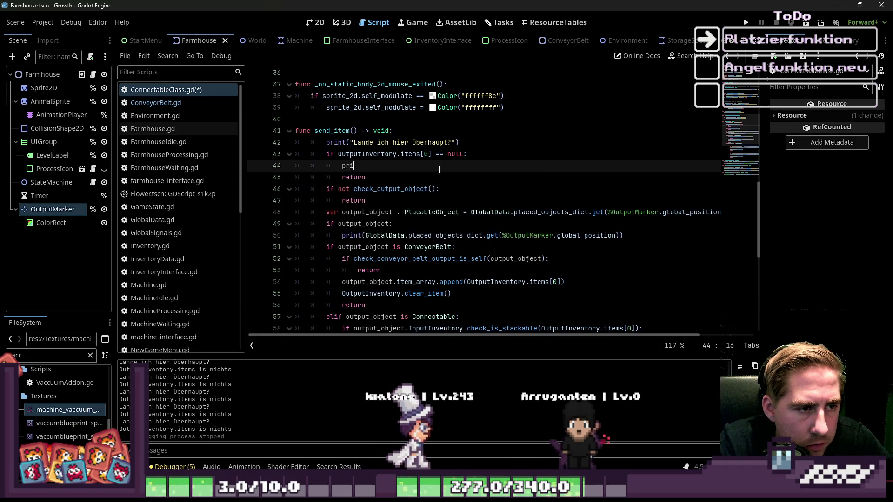
text("P)
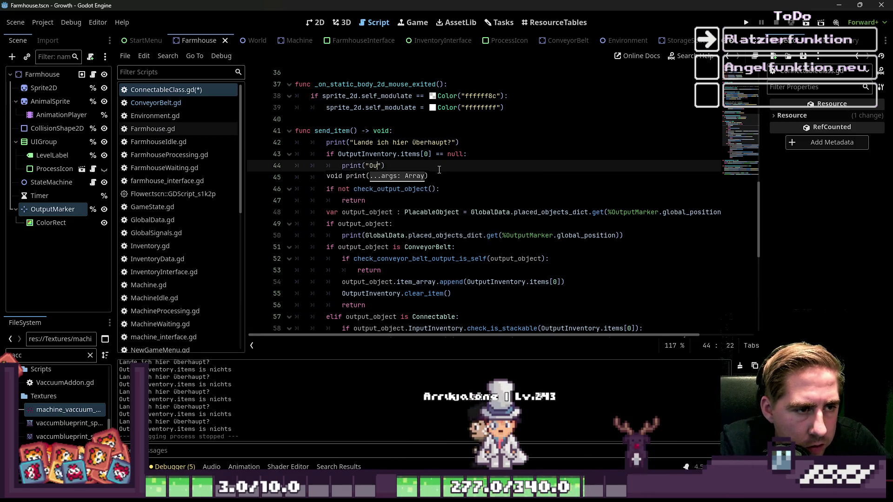
key(BackSpace)
key(BackSpace)
key(BackSpace)
text(s nichts!)
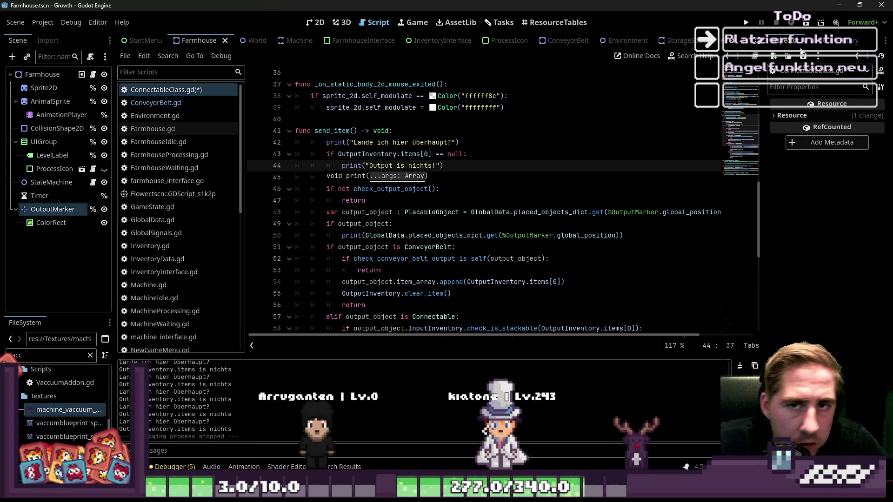
click(746, 23)
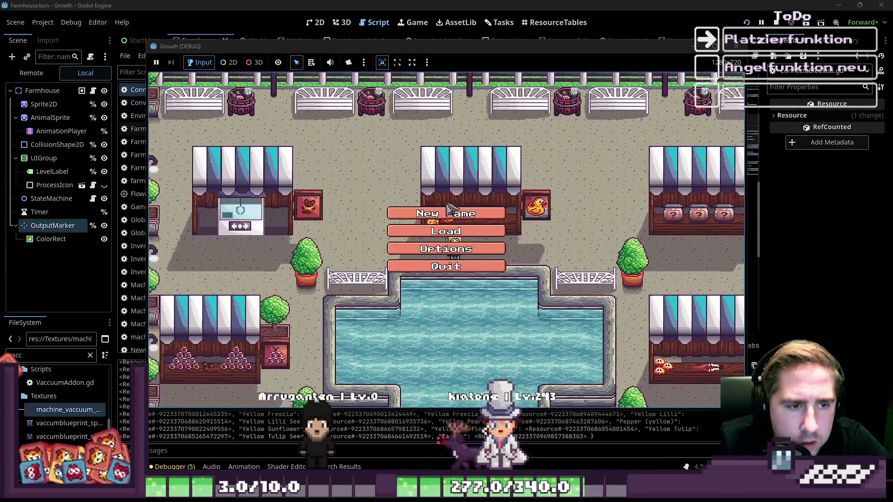
Step: Start a new game with the character name 'cd' and enter the farm
click(465, 219)
text(cd)
click(468, 315)
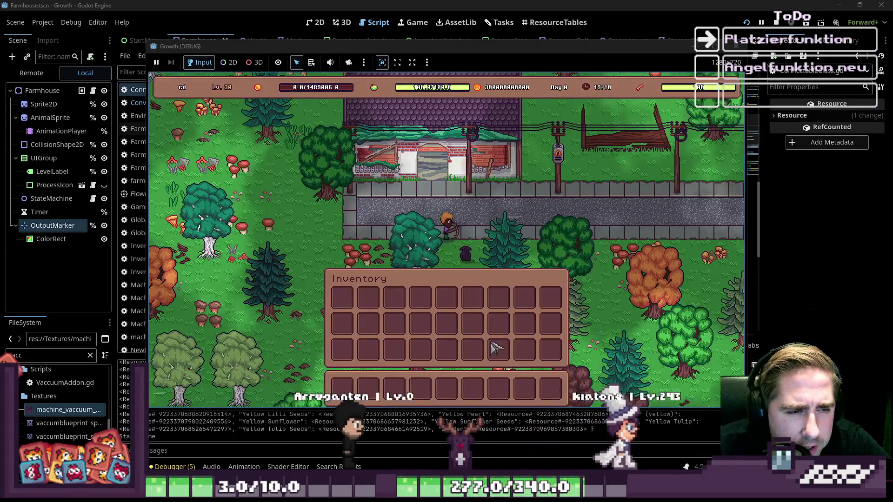
key(i)
key(a)
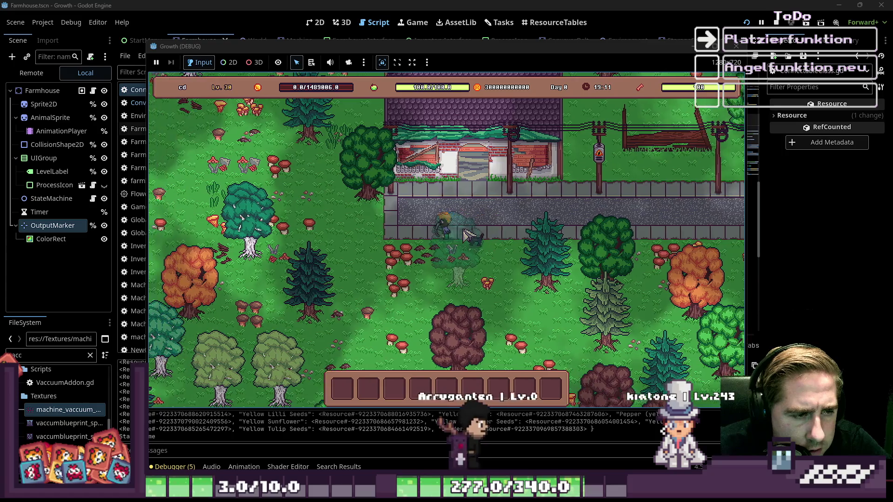
Step: Put a beehive stack in the hotbar, place one, open its panel, then stop the game
key(i)
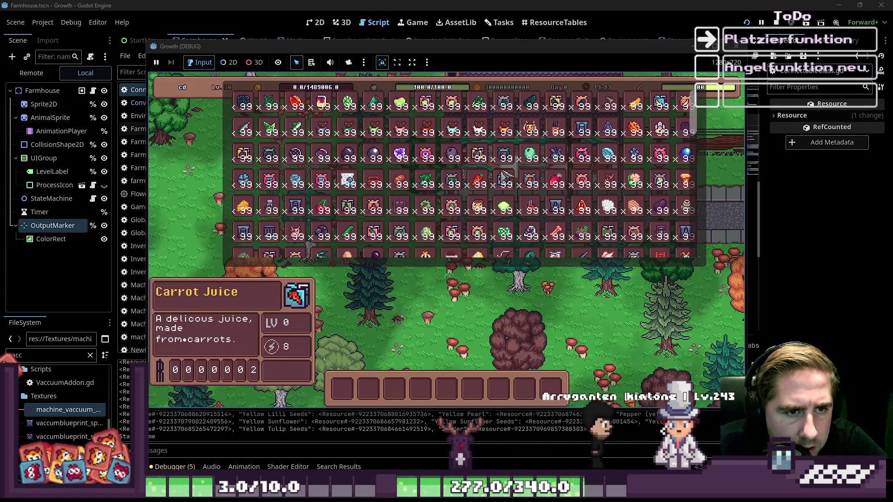
drag(564, 132, 424, 377)
key(i)
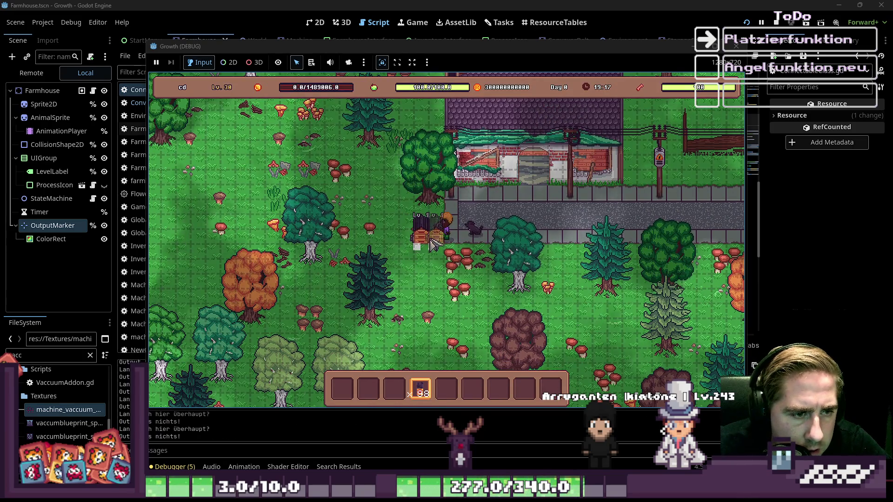
scroll(441, 308, down, 2)
key(i)
key(i)
click(423, 234)
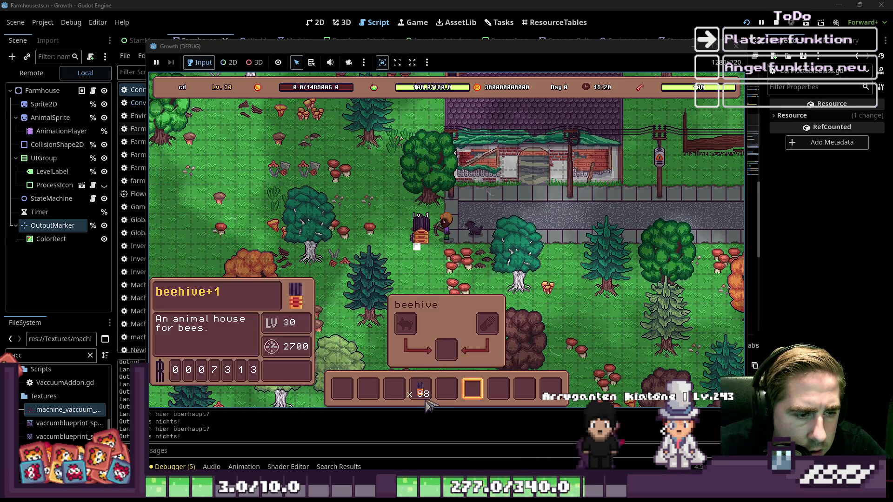
key(i)
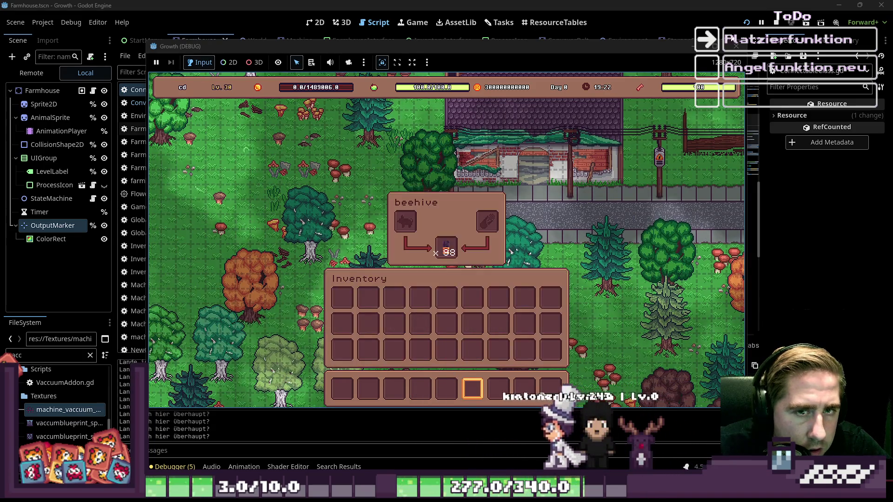
click(736, 46)
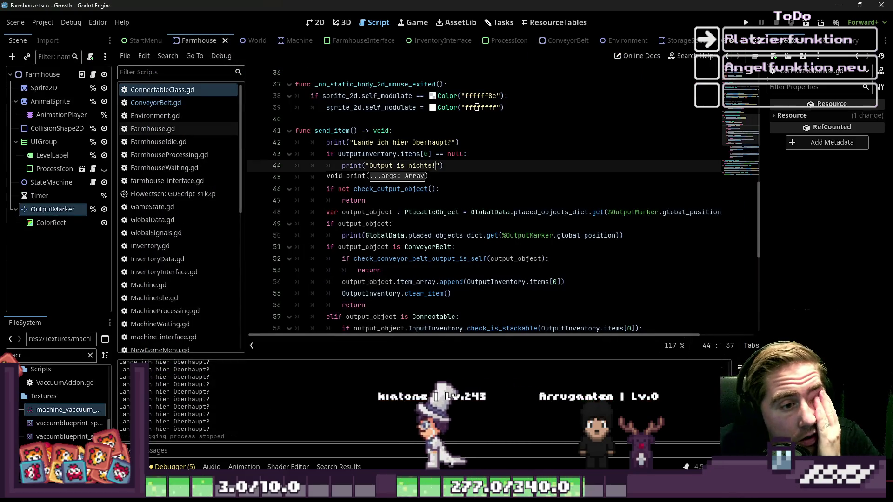
Step: Under the check_output_object condition, print 'Da ist keine Maschine wo ich was reinschmeißen kann!' and relaunch the game
double_click(345, 189)
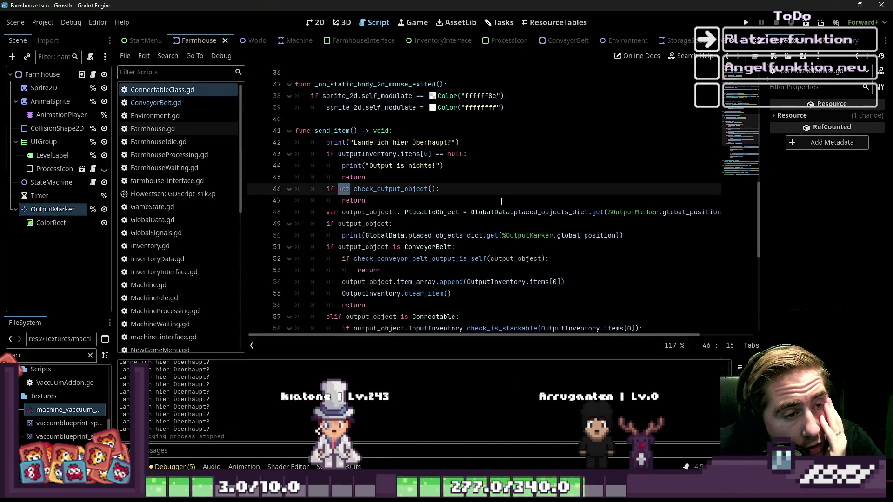
scroll(504, 192, down, 5)
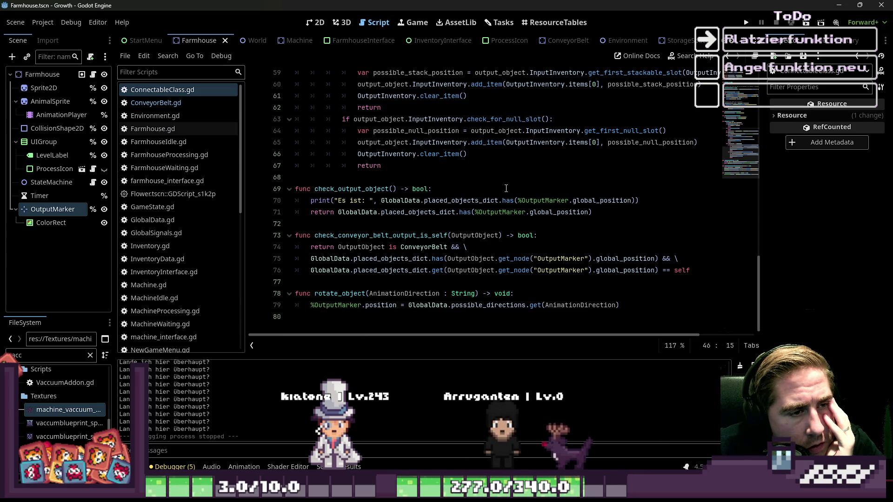
scroll(506, 189, up, 4)
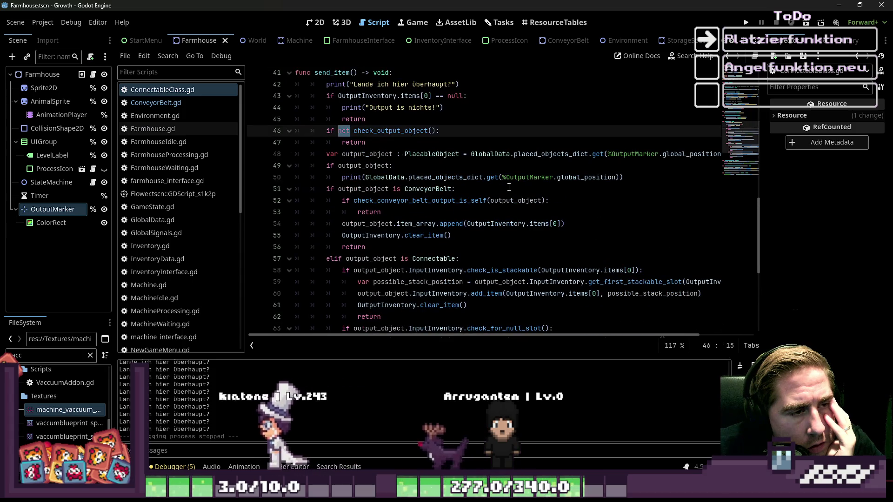
click(430, 148)
click(456, 131)
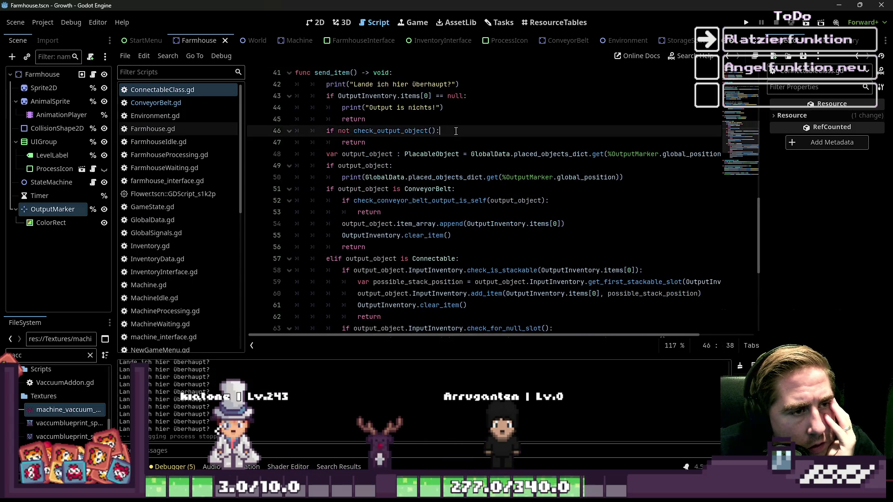
key(Return)
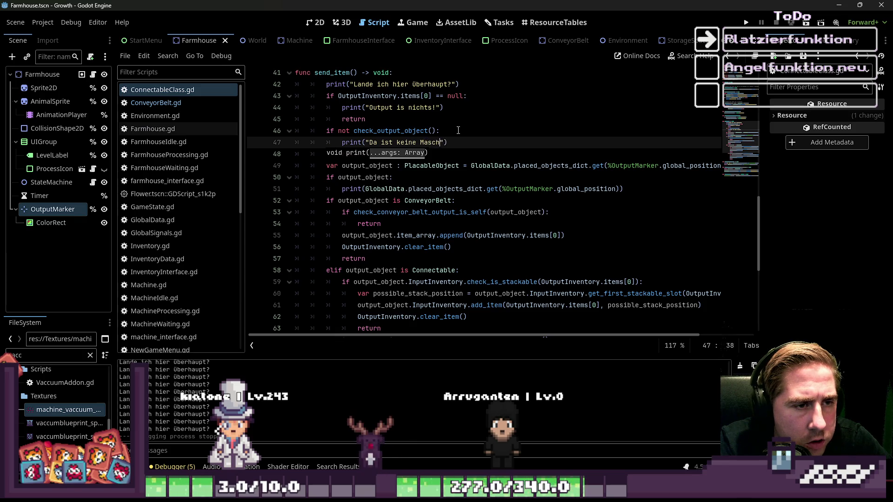
text(was reinschme)
text(ißen kann)
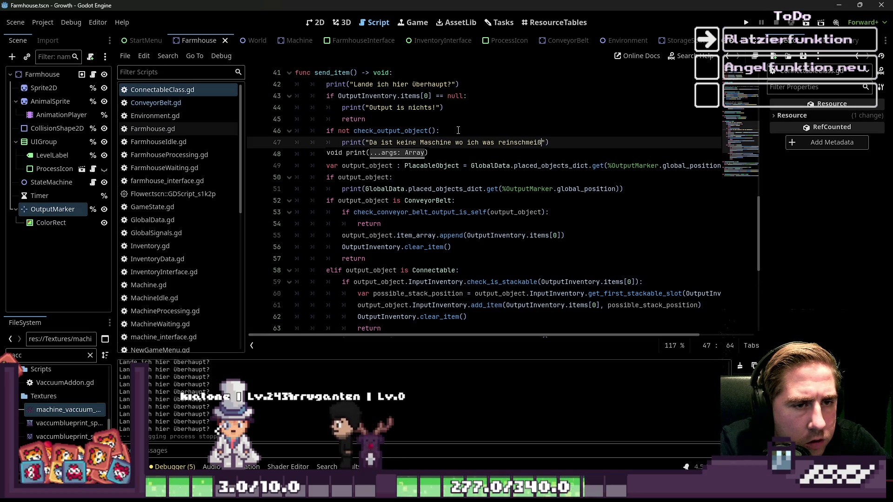
key(F5)
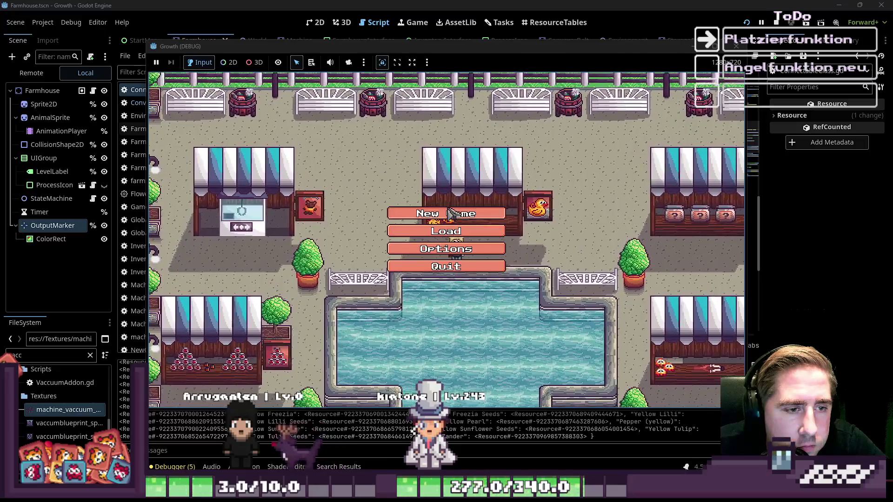
Step: Start a new game with a throwaway character name and enter the farm
click(464, 224)
text(cxyfgh)
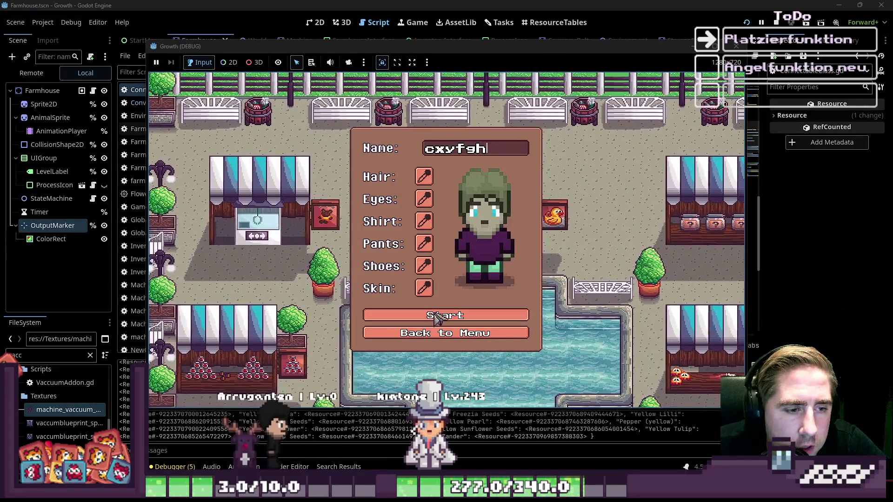
click(458, 321)
Step: Check the inventory, select the beehive in hotbar slot 5, and open the placed beehive's machine panel
key(i)
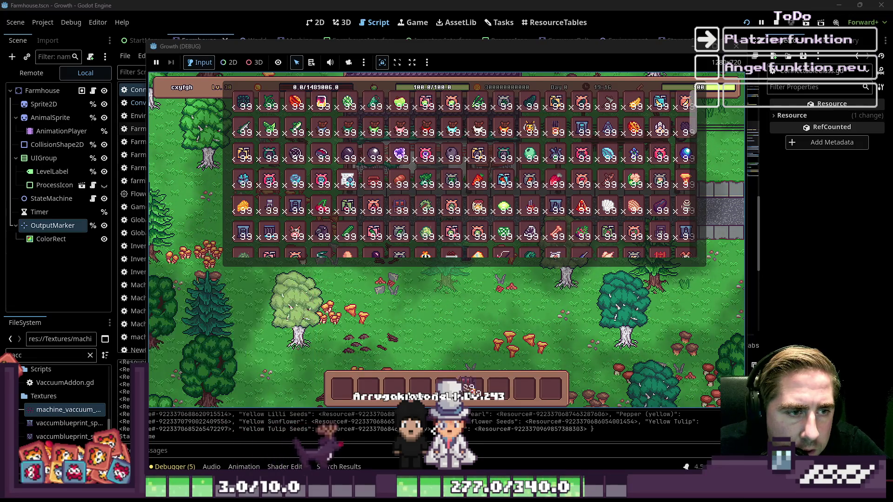
key(i)
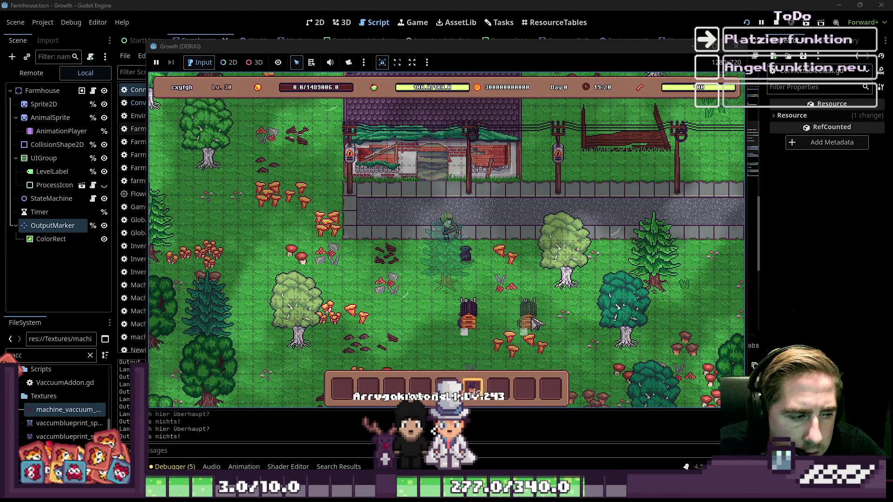
key(8)
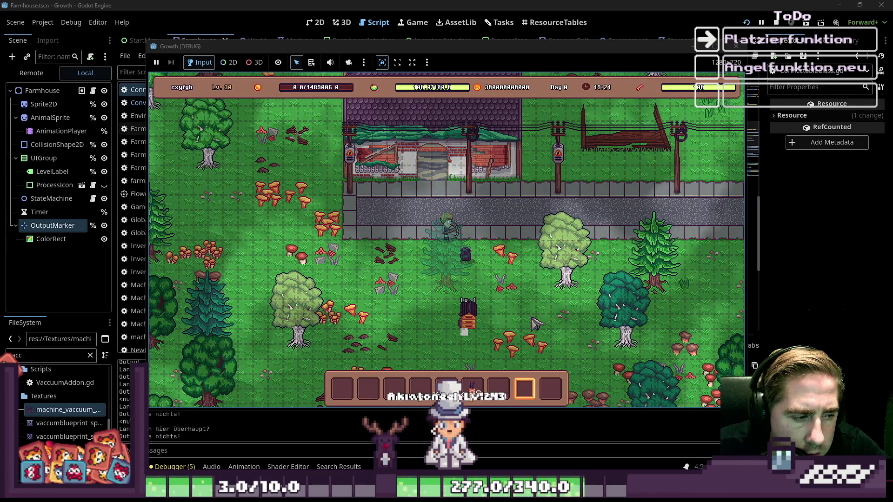
key(5)
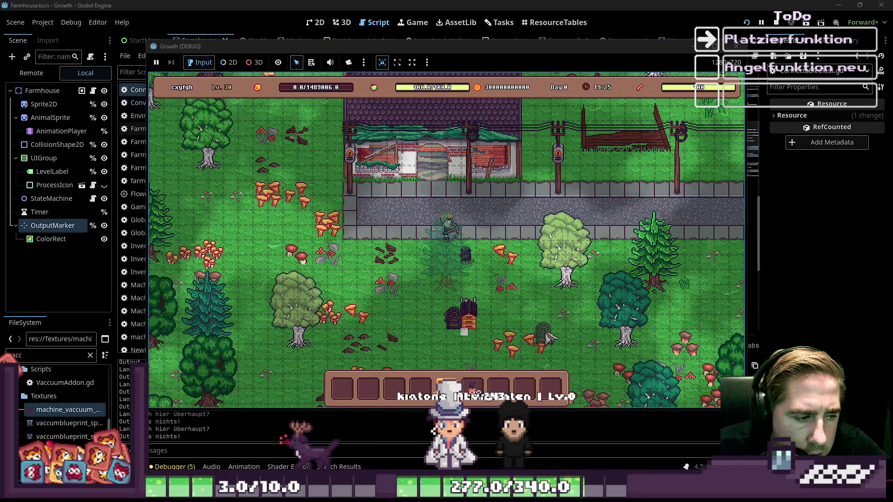
key(3)
click(472, 328)
click(486, 306)
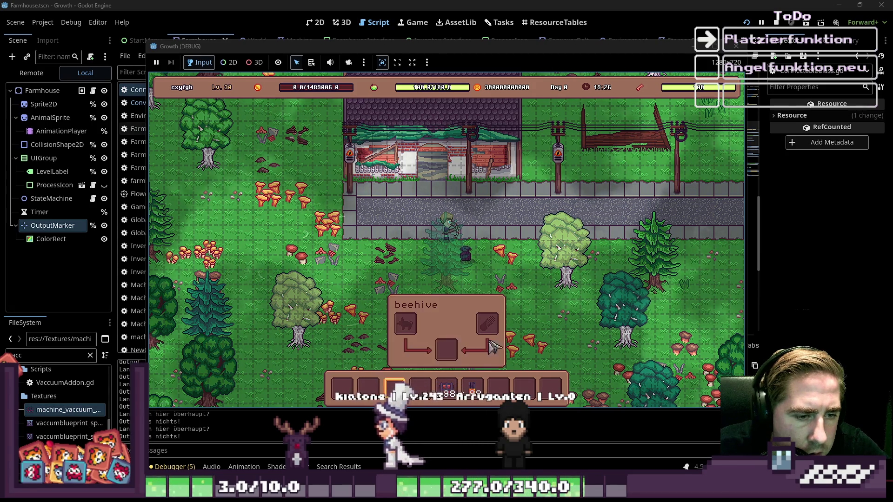
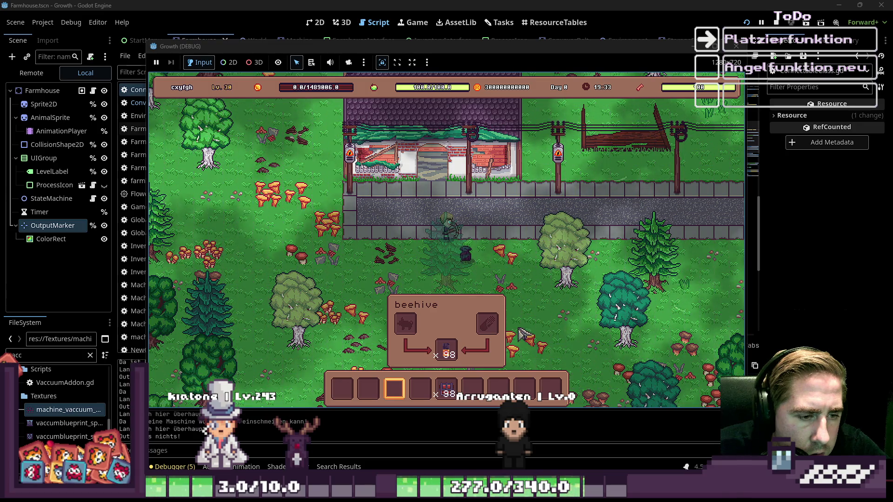
Step: Pick up the machine beside the beehive and select it in hotbar slot 5
click(495, 330)
click(508, 321)
key(1)
key(s)
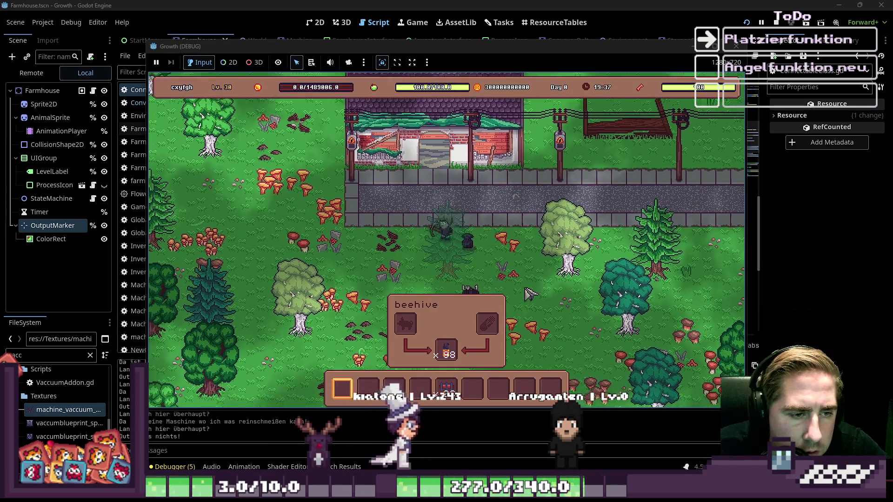
click(498, 240)
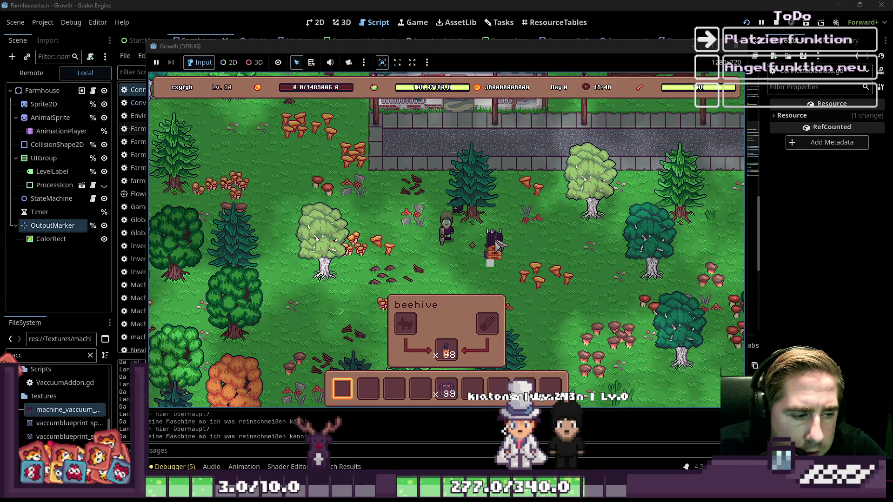
key(5)
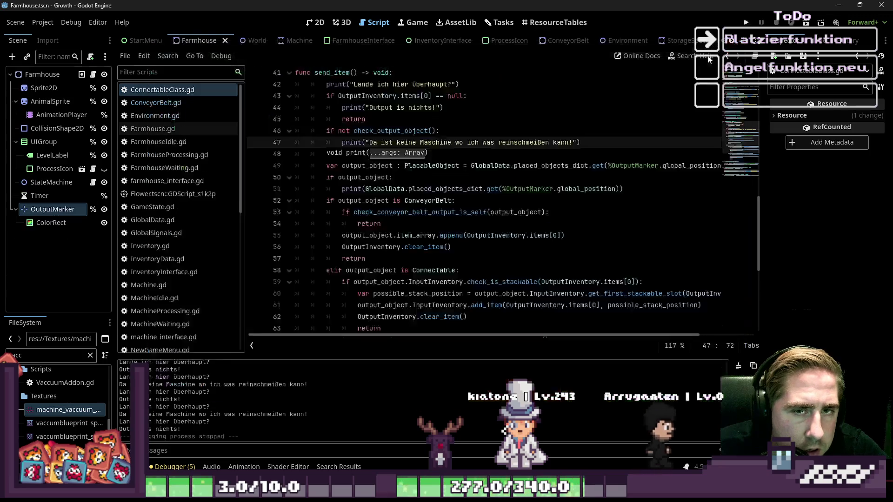
Step: Stop the game and review send_item's output_object handling and Connectable branch in Farmhouse.gd
key(F8)
click(435, 171)
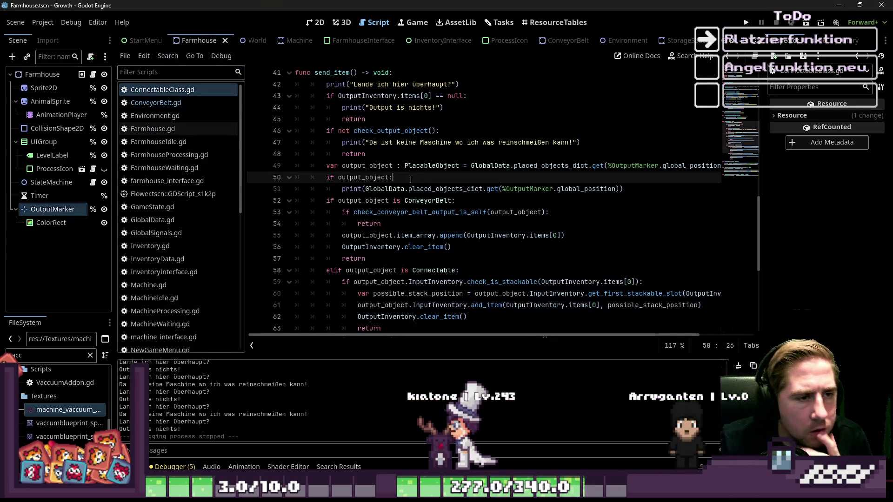
double_click(372, 165)
click(370, 188)
scroll(370, 187, down, 1)
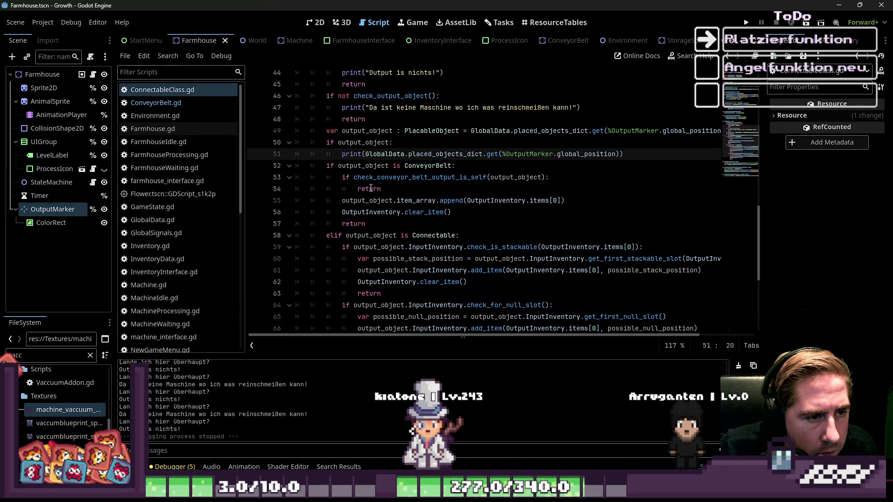
scroll(371, 188, down, 1)
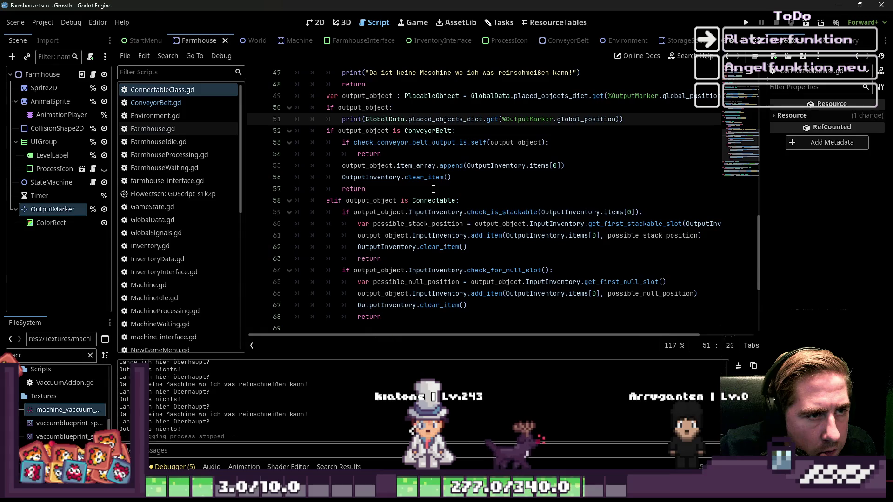
click(463, 197)
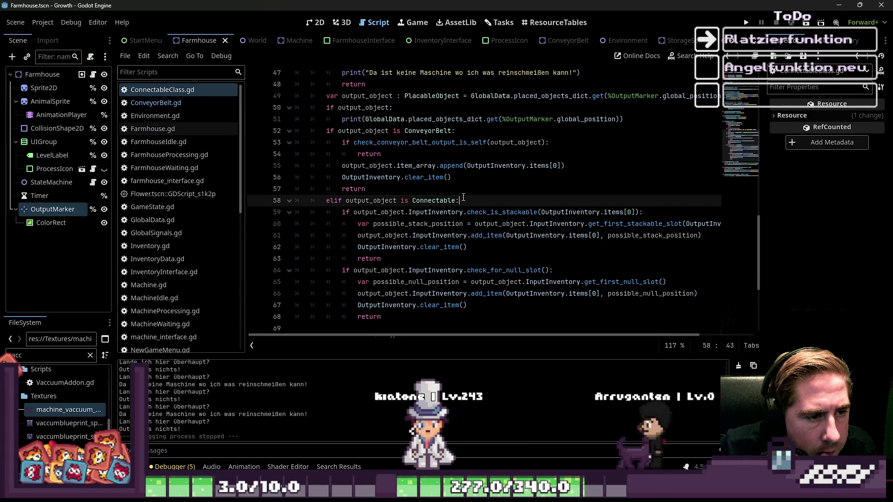
scroll(464, 198, down, 1)
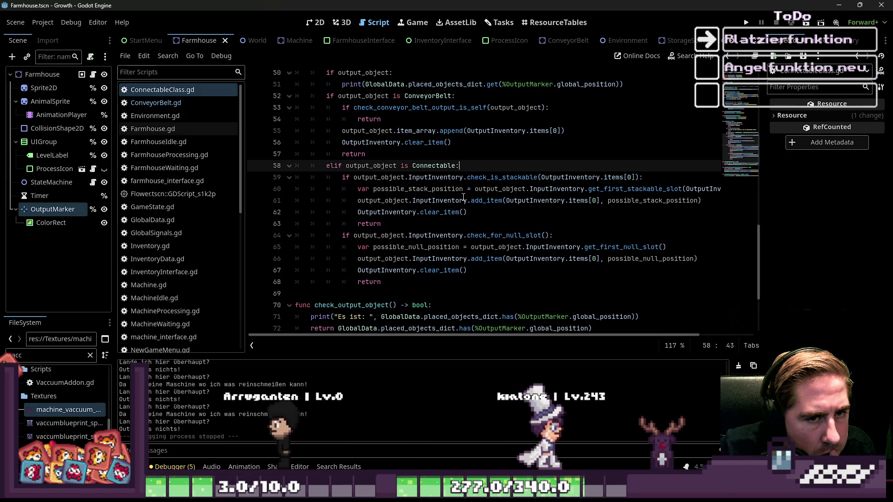
click(563, 178)
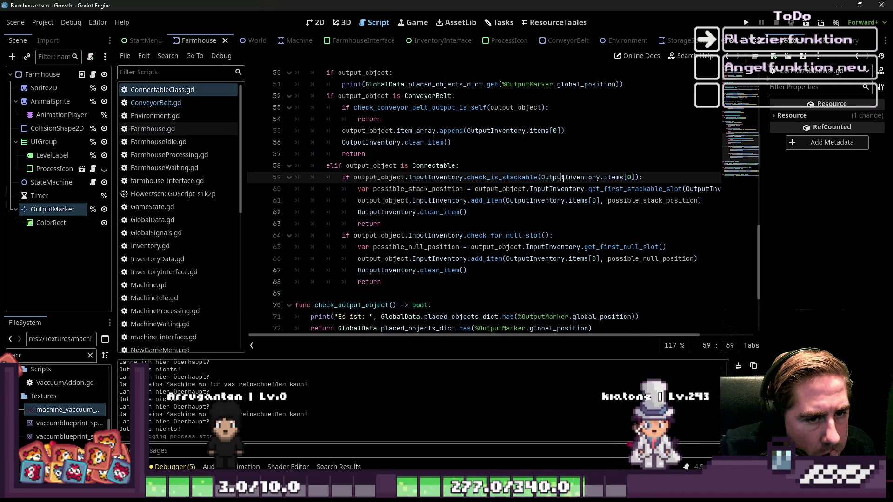
double_click(564, 178)
click(515, 180)
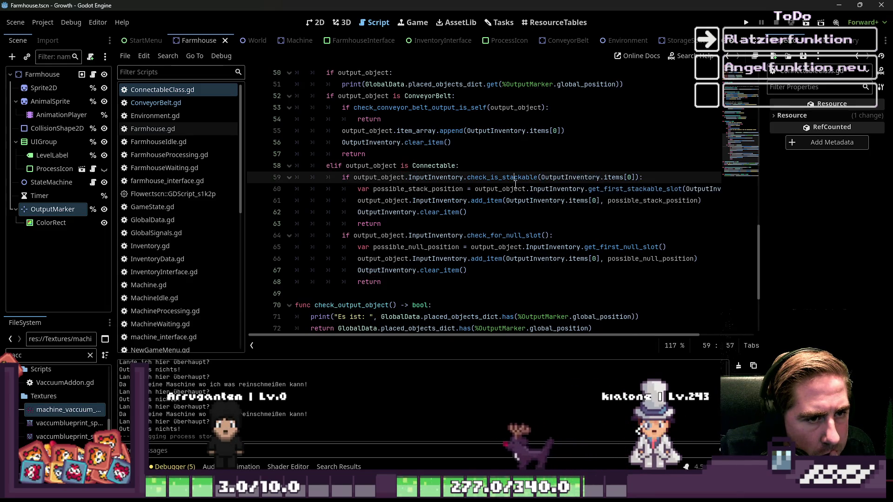
click(649, 177)
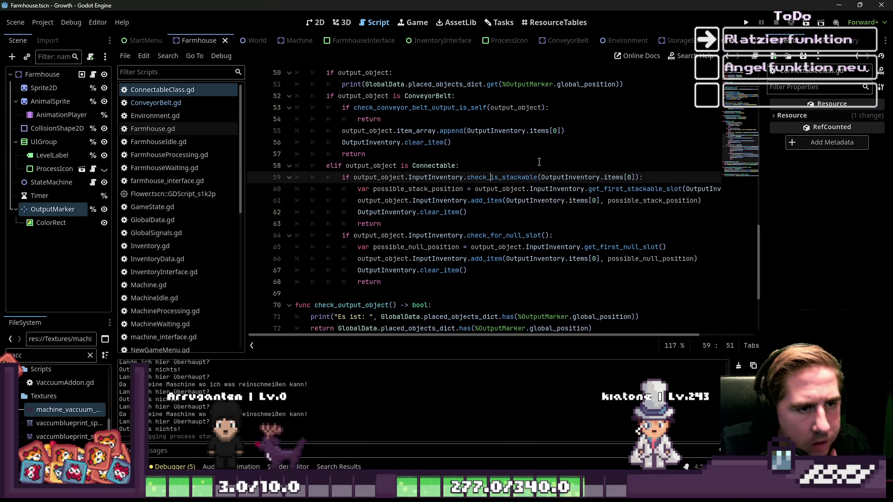
Step: Add print("Ich bin jetzt hier!") as line 59 in the Connectable branch, then run the project
key(ctrl+shift+Return)
text(print()
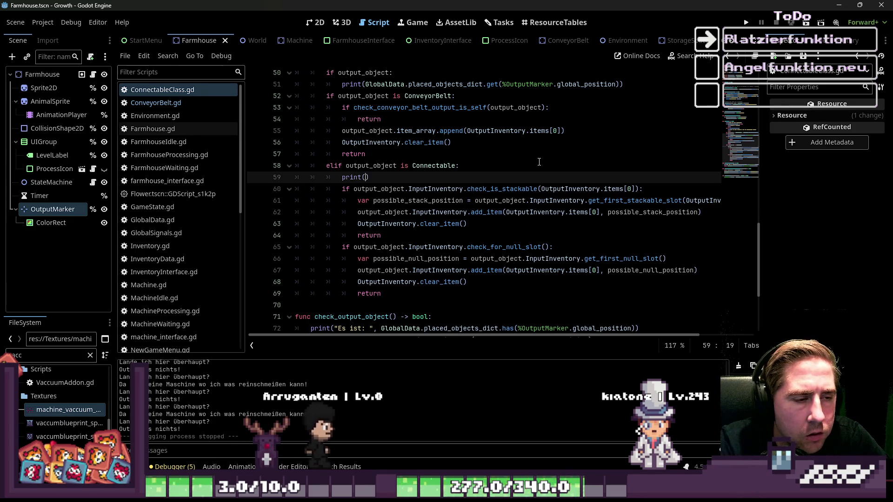
text("Ich bin jetz)
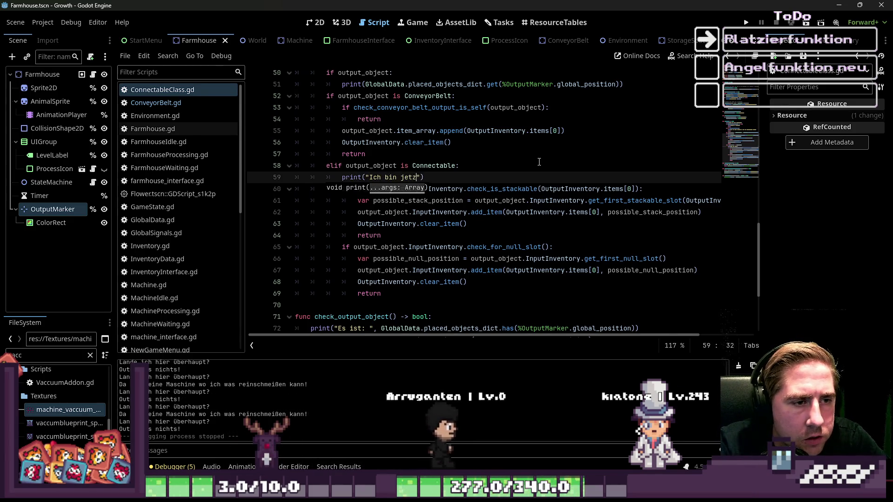
text(th!)
key(Left)
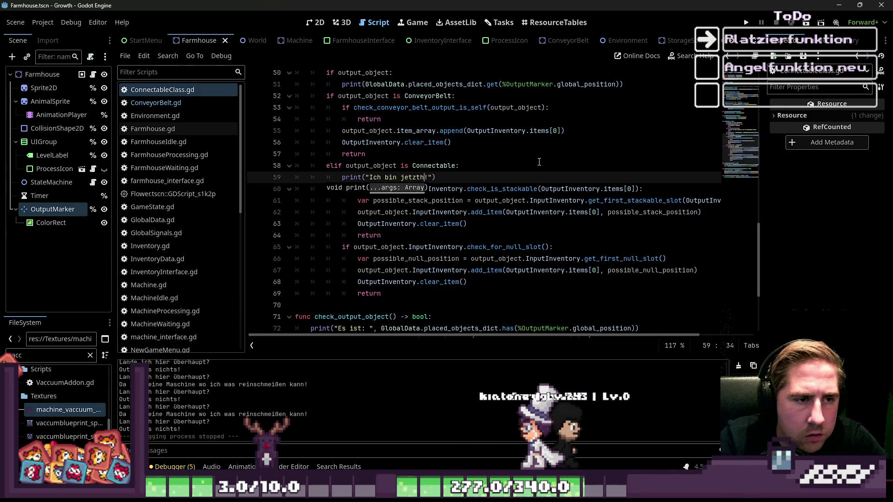
key(BackSpace)
text(hier)
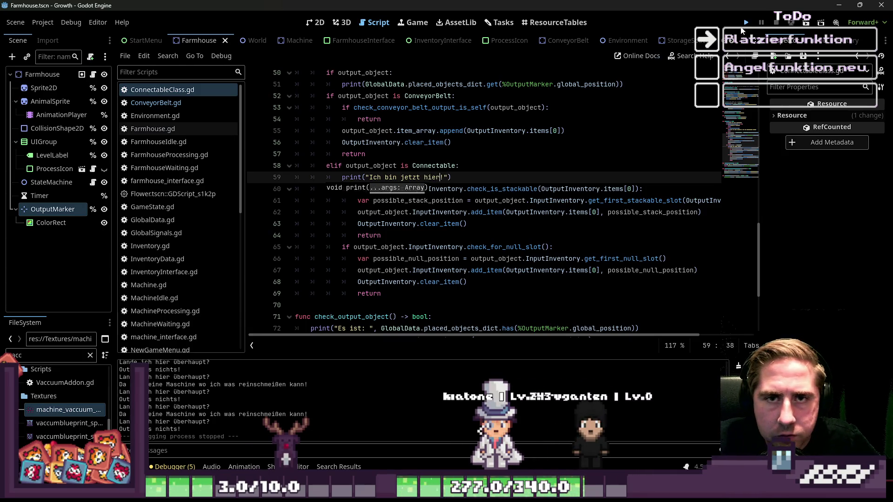
click(743, 27)
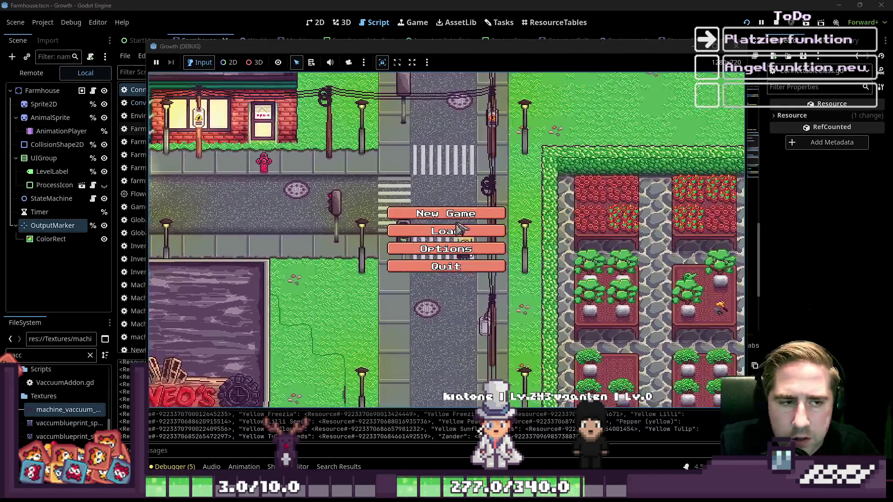
Step: Start a new game named 'dsa' and put the beehive into hotbar slot 5
click(458, 230)
text(dsa)
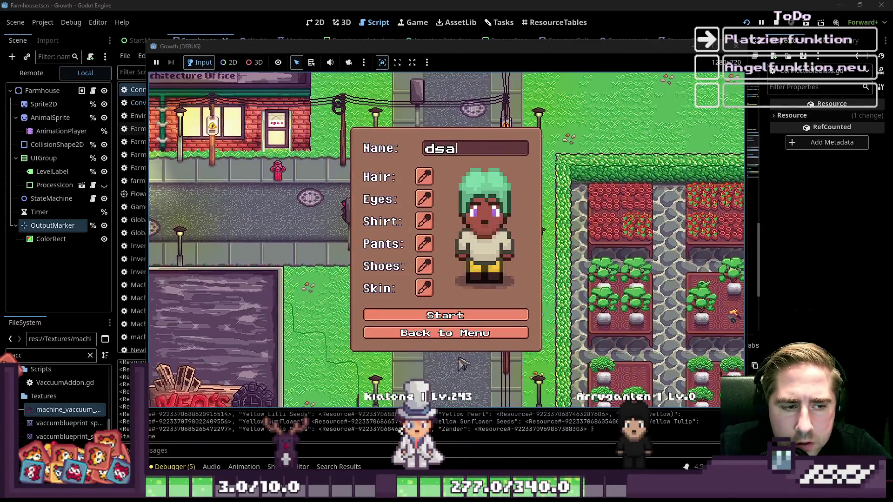
click(469, 316)
key(i)
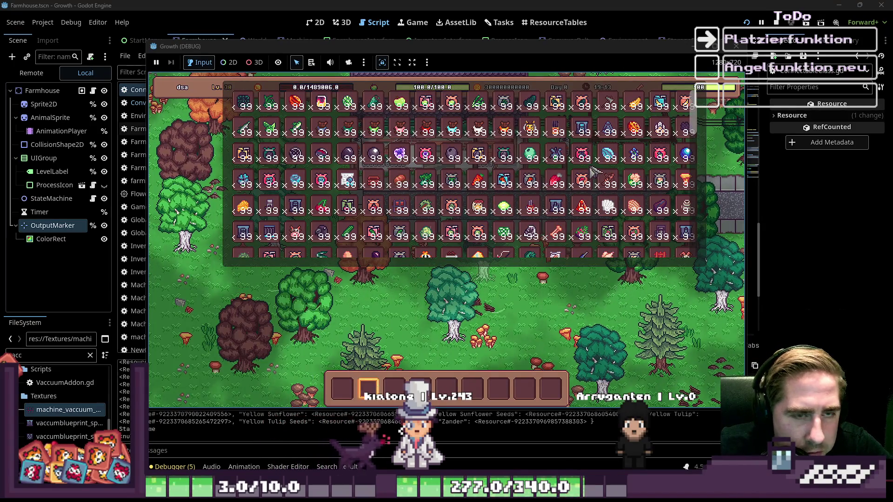
click(558, 154)
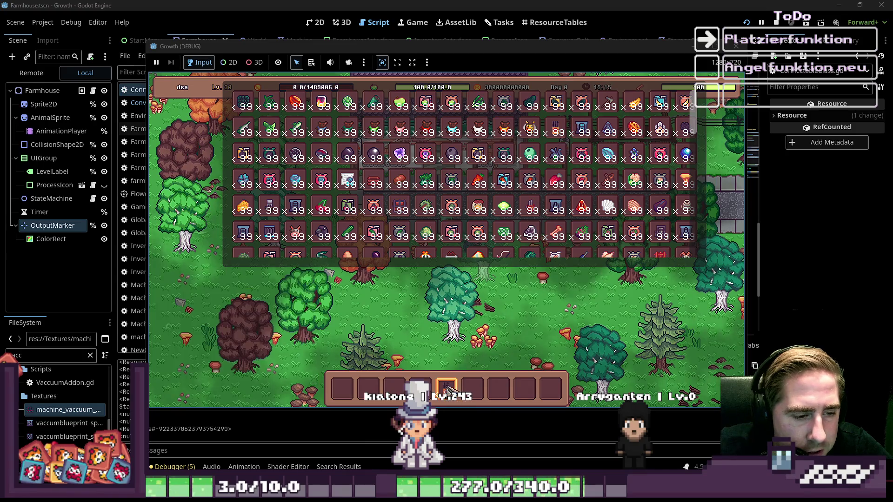
key(i)
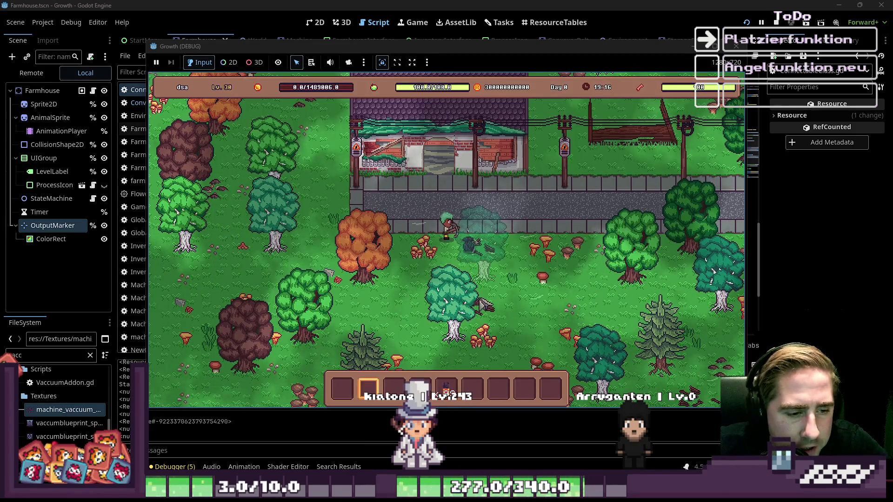
Step: Walk to the beehive, open its interface and move its item into the middle slot
key(s)
key(a)
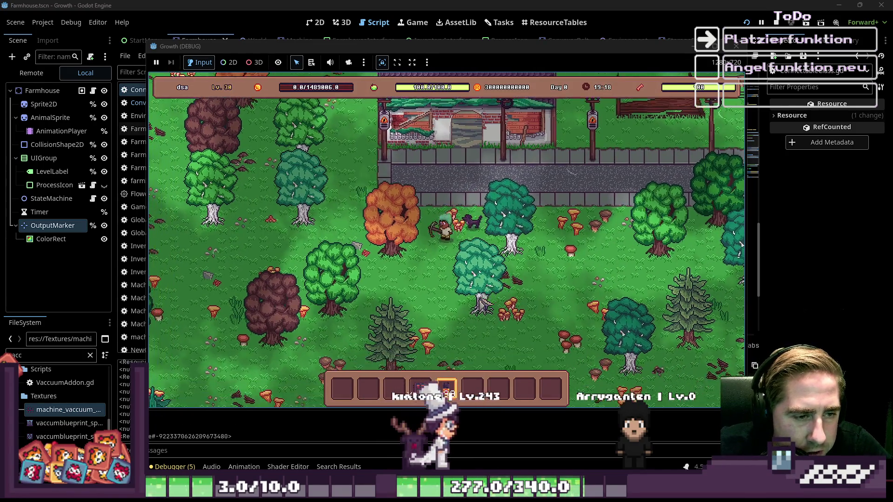
key(s)
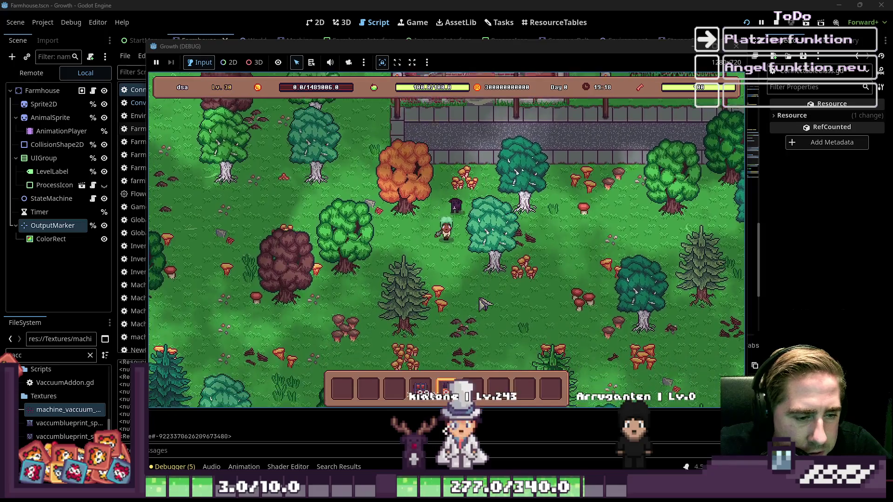
scroll(560, 304, down, 8)
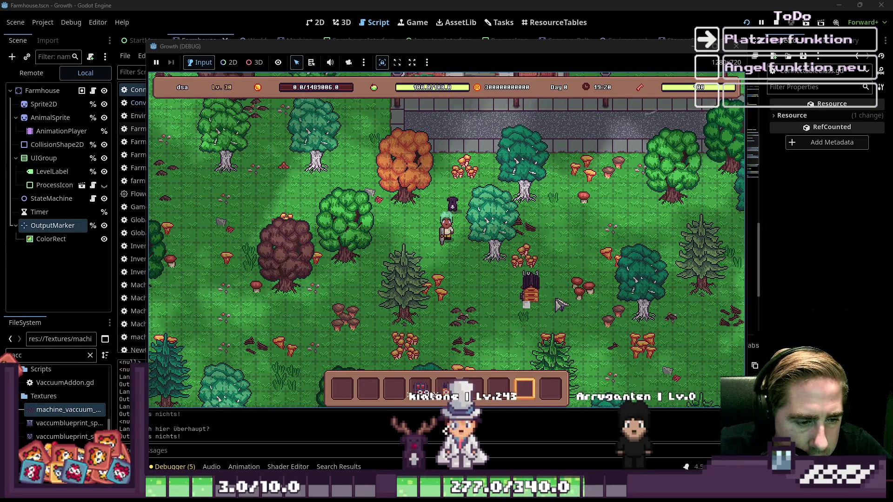
scroll(481, 318, down, 3)
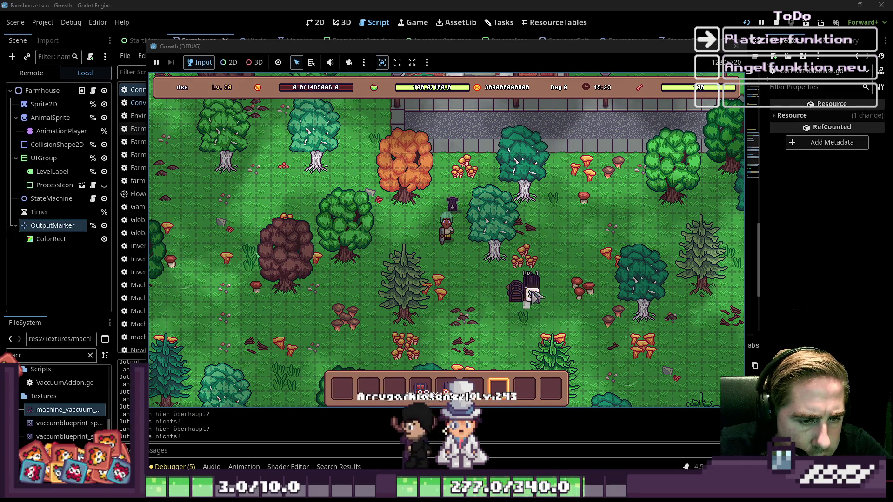
click(528, 286)
click(488, 328)
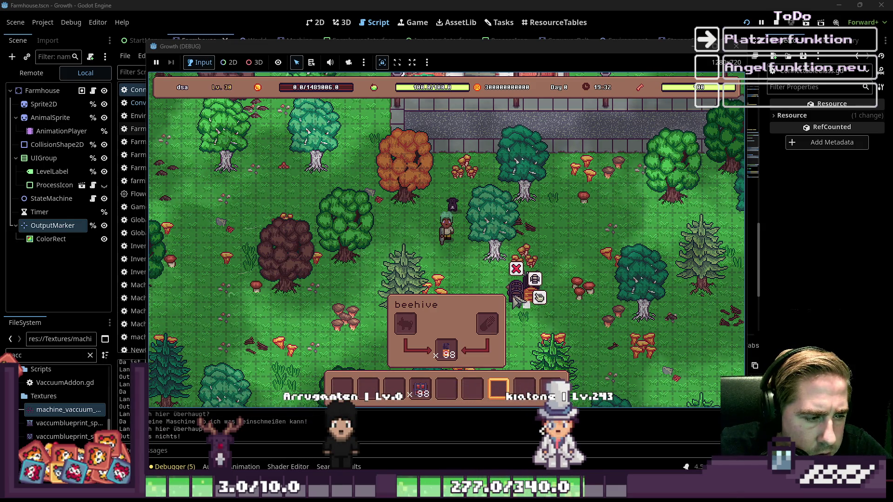
Step: Pick up the machine and place it on the grass left of the beehive
click(535, 278)
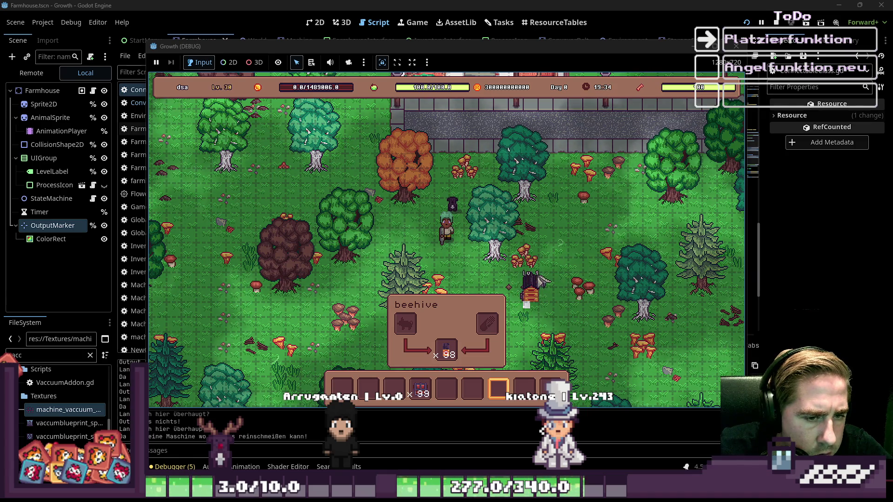
drag(420, 388, 464, 382)
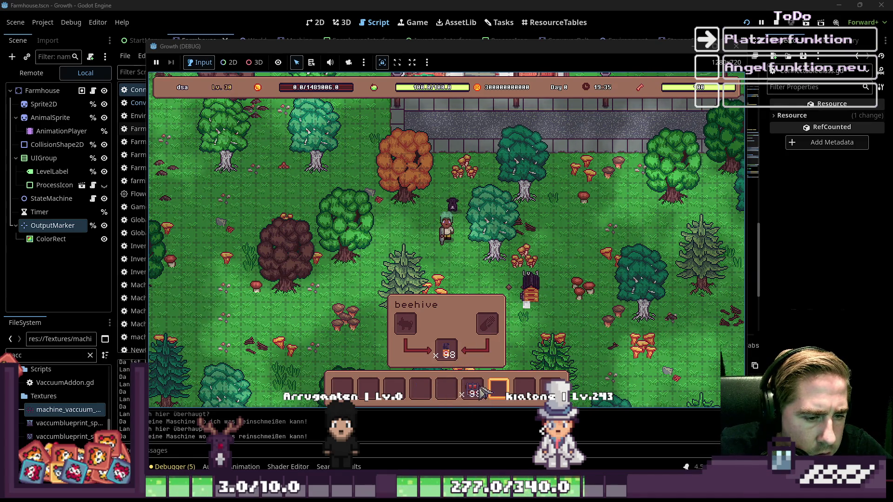
click(472, 388)
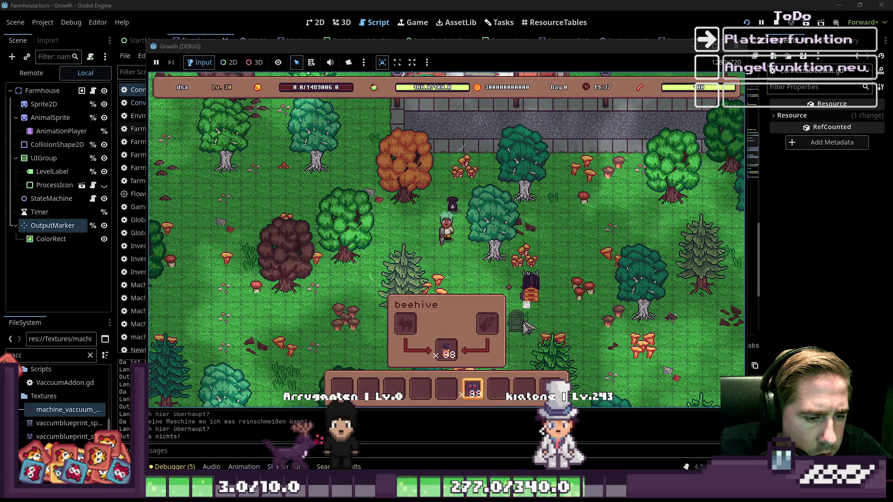
click(516, 297)
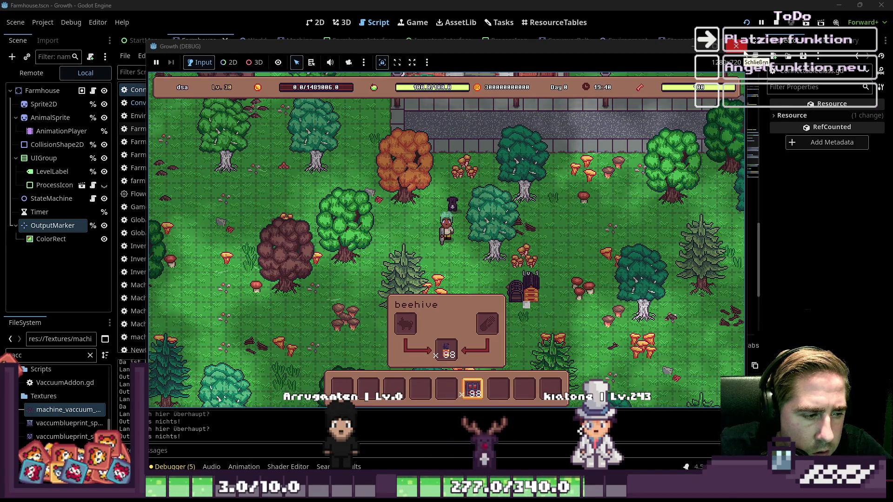
click(736, 45)
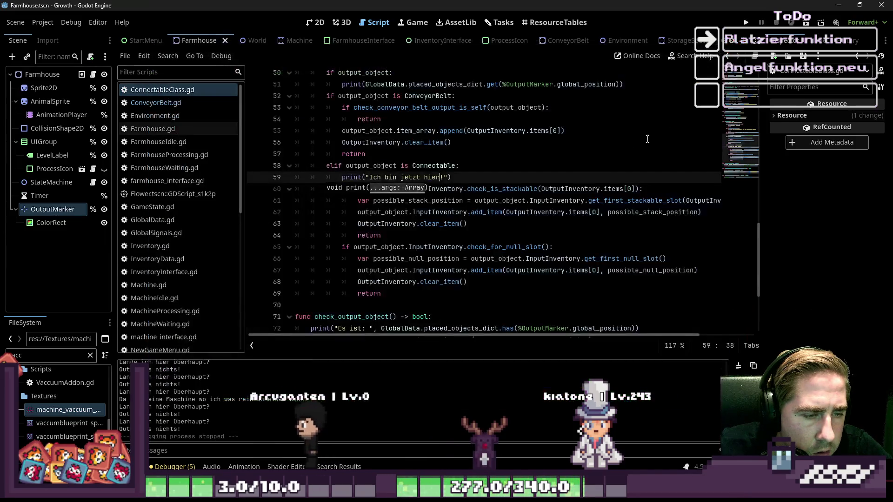
Step: Review the debug prints on lines 51–65 of send_item, including the Connectable branch
click(420, 224)
click(426, 247)
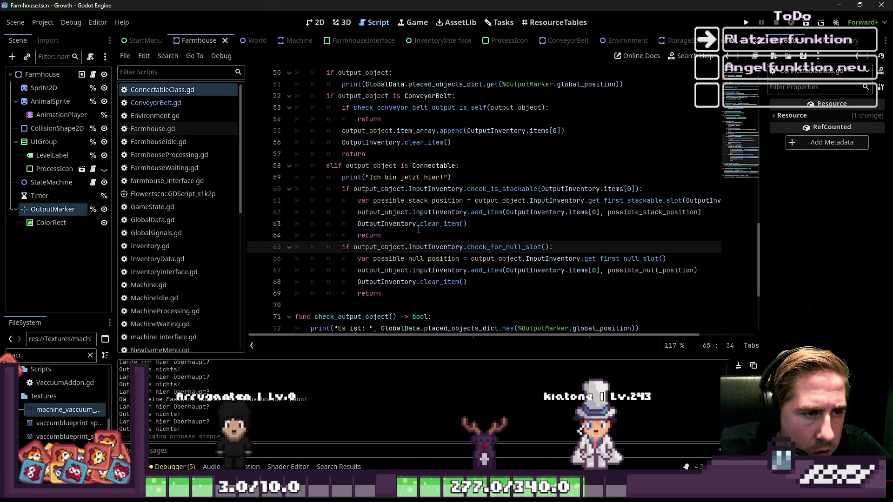
click(411, 190)
click(404, 177)
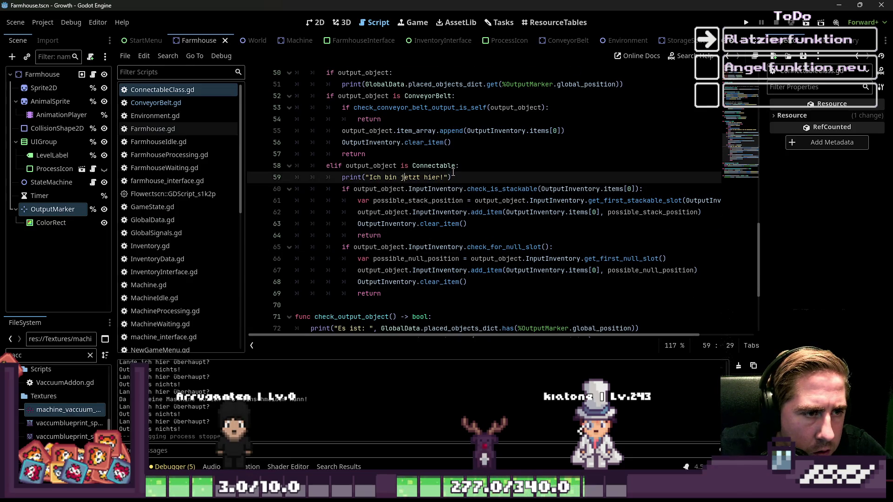
scroll(453, 172, up, 2)
click(408, 154)
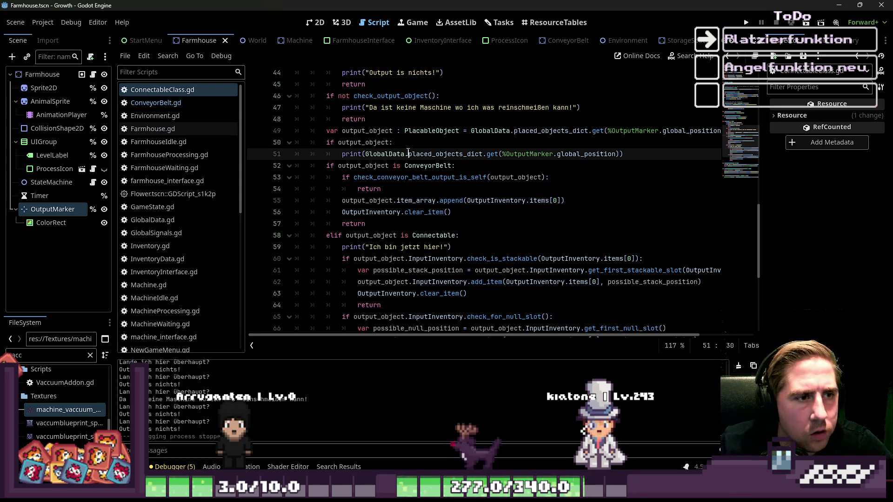
scroll(408, 153, up, 1)
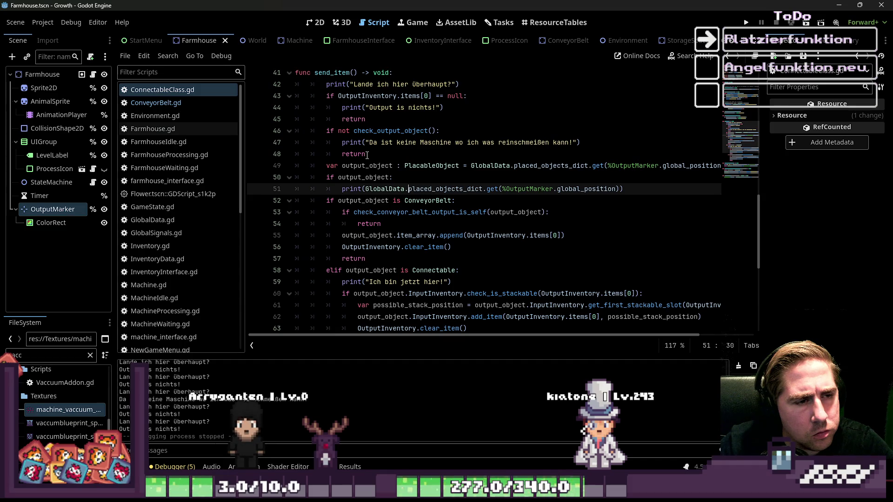
click(353, 201)
click(369, 282)
drag(396, 271, 372, 282)
click(396, 271)
drag(471, 282, 274, 283)
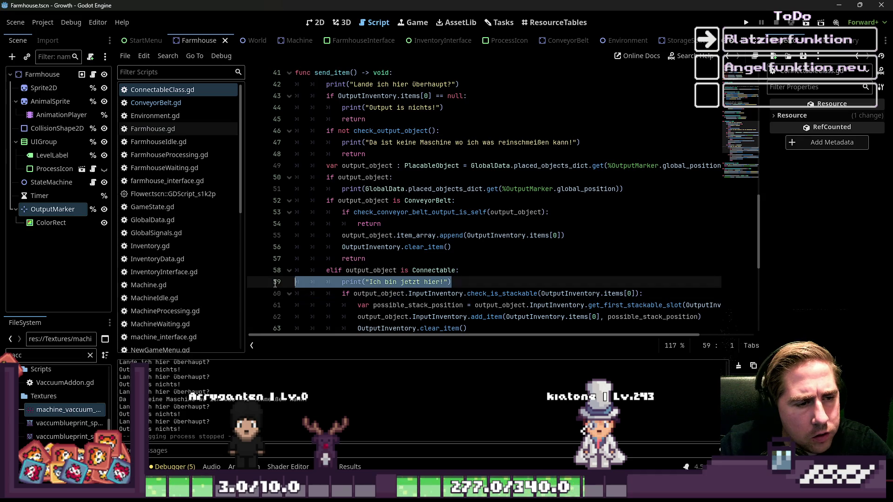
click(357, 200)
Step: Inspect output_object, ConveyorBelt, check_conveyor_belt_output_is_self and OutputInventory usage in send_item
double_click(358, 200)
double_click(440, 201)
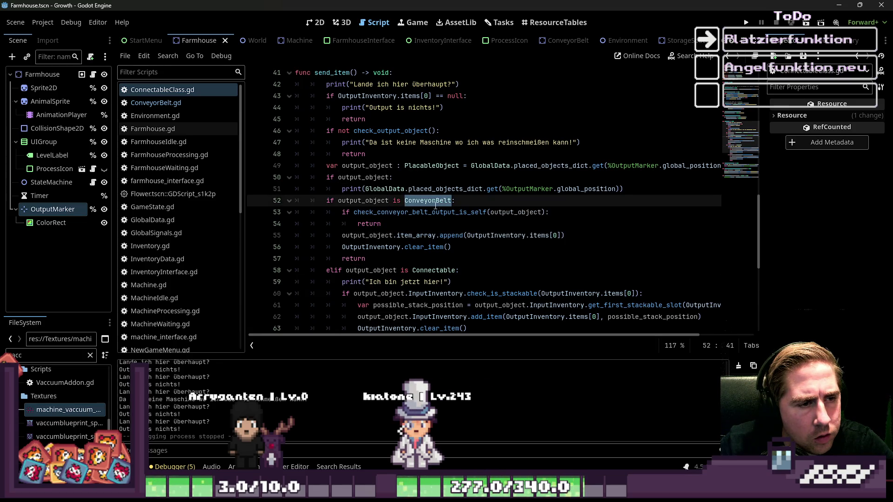
double_click(403, 213)
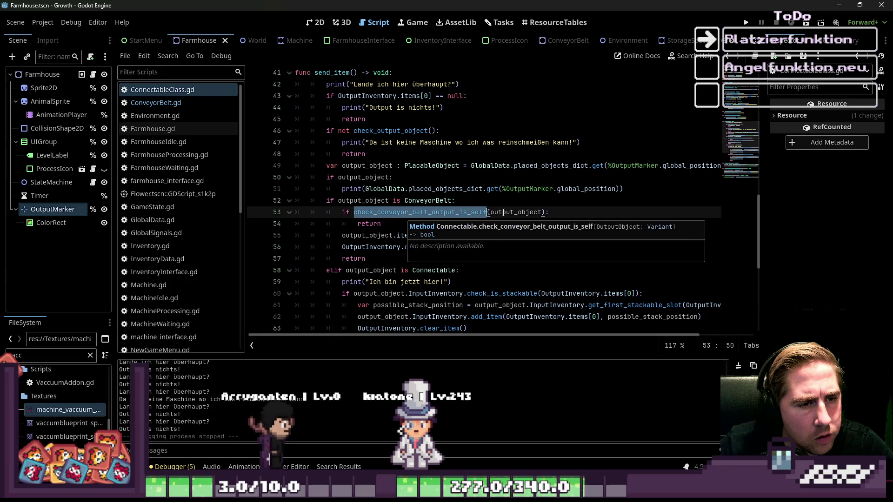
click(372, 236)
click(361, 248)
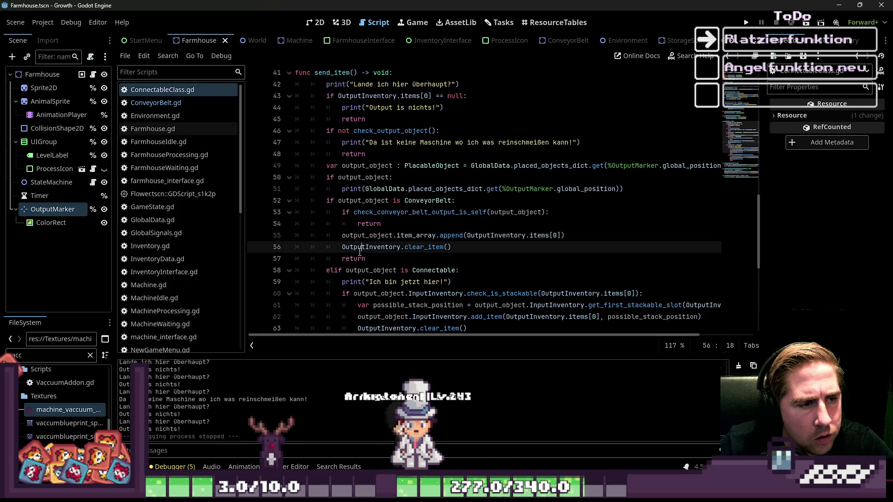
mouse_move(360, 252)
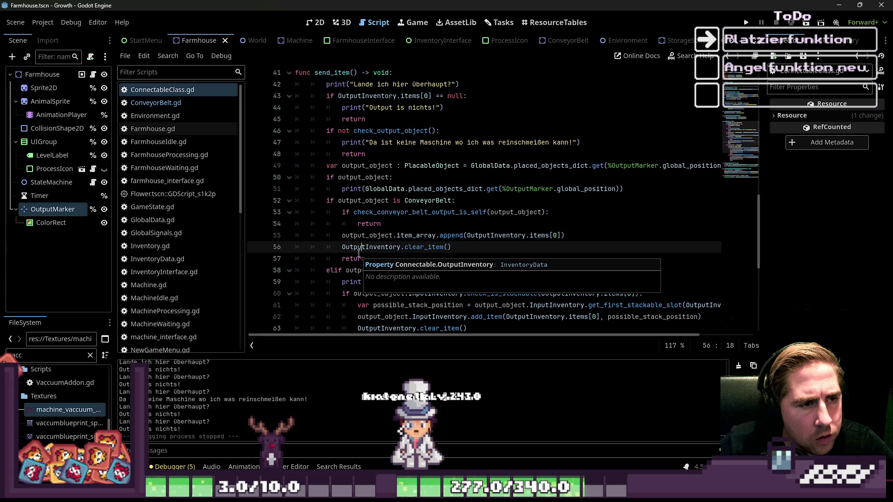
double_click(367, 165)
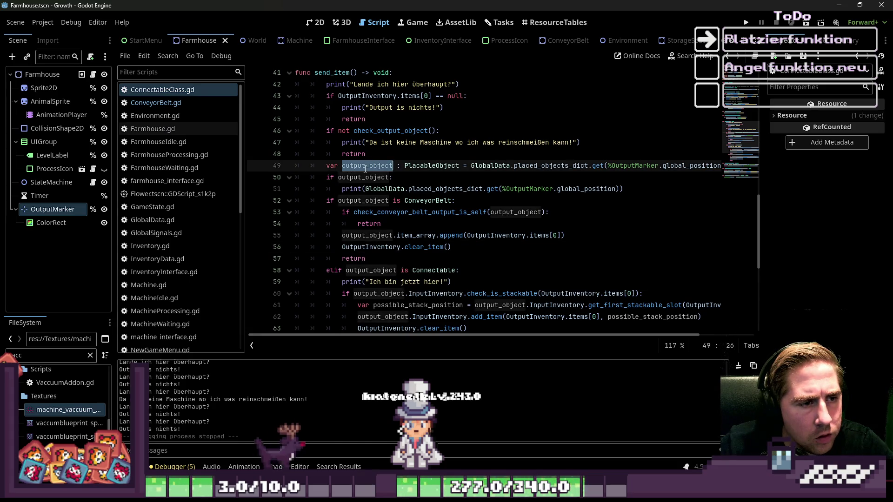
click(402, 181)
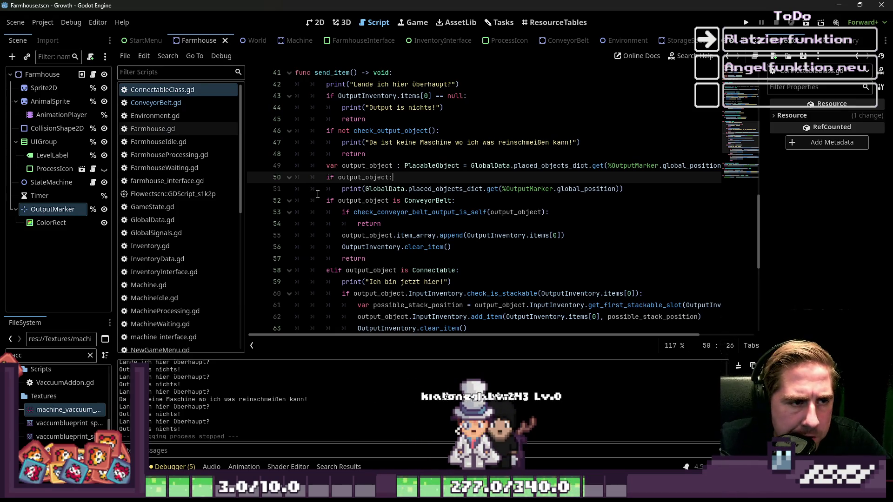
Step: Insert 'self,' as the first argument of the prints on lines 47 and 44, then run with F5
drag(341, 142, 581, 142)
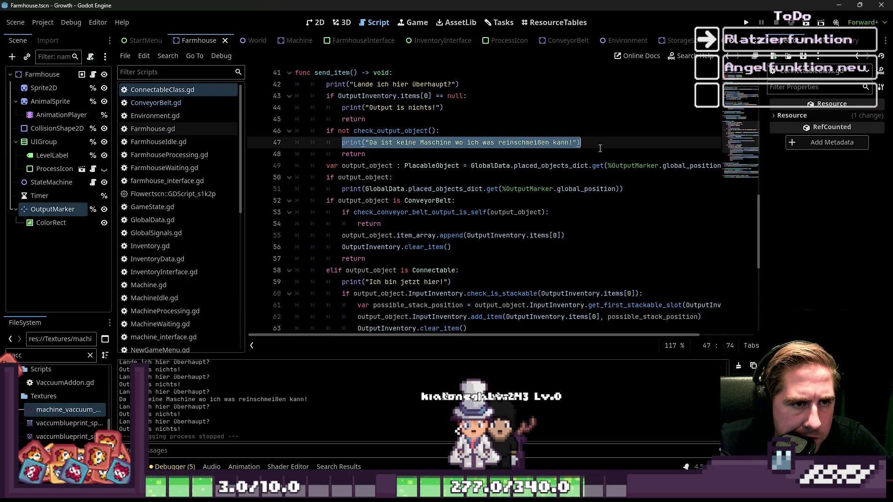
click(534, 163)
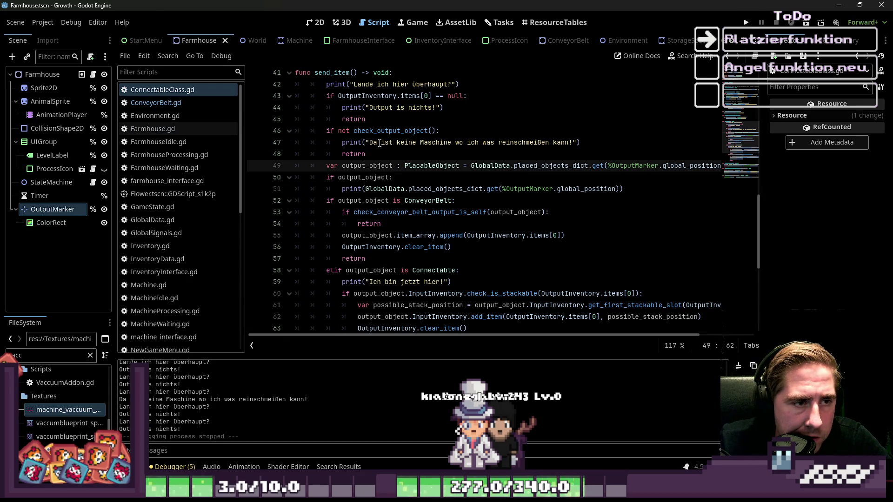
click(364, 143)
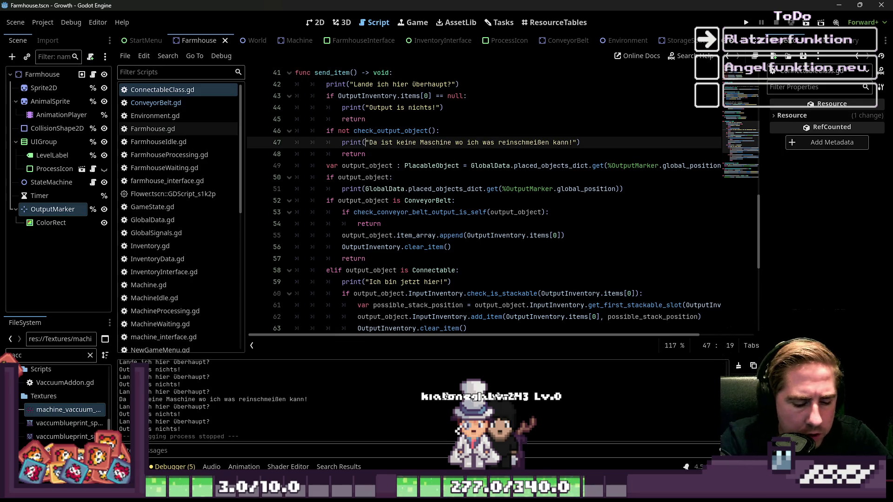
text(self,)
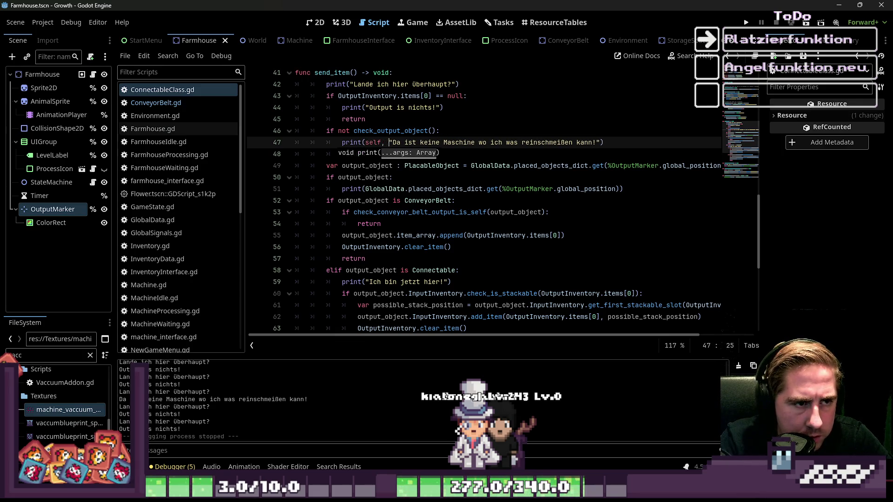
key(Up)
key(Up)
key(Up)
key(Right)
text(self)
key(Up)
key(Up)
key(Down)
key(Down)
text(,)
key(Up)
key(Up)
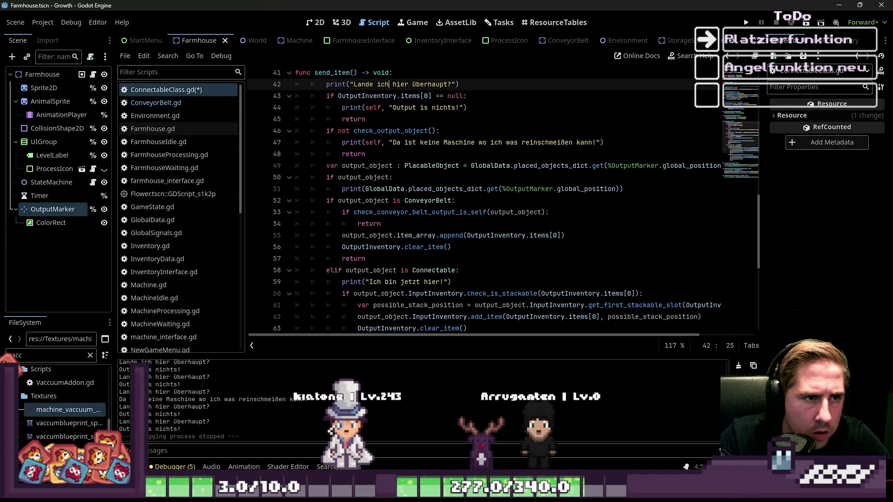
key(F5)
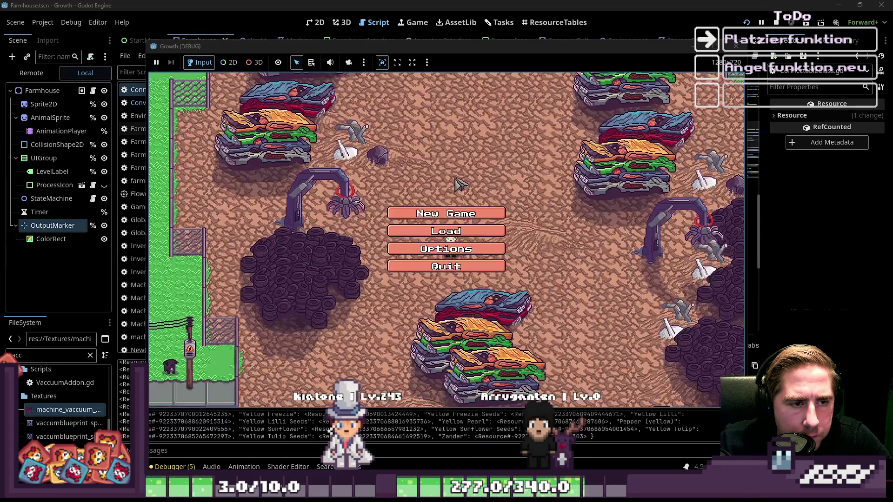
Step: Start a new game named 'xcy', move a machine into the hotbar and select slot 6
click(458, 209)
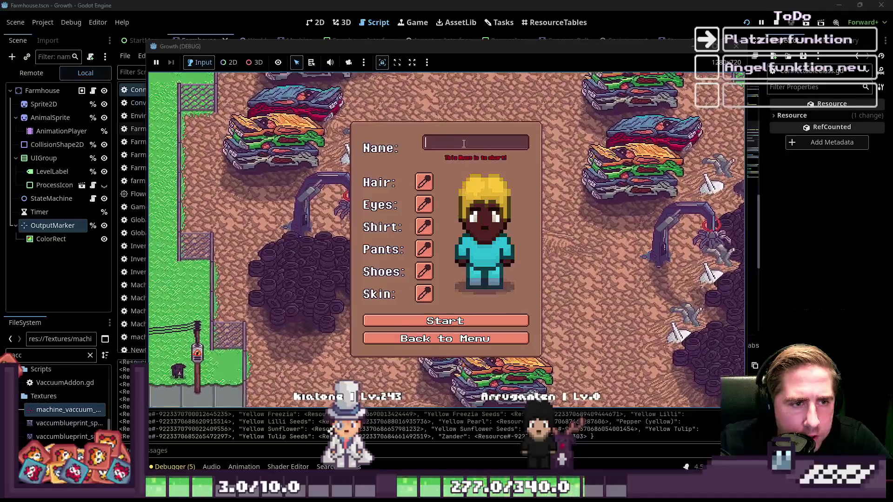
text(xcy)
click(437, 316)
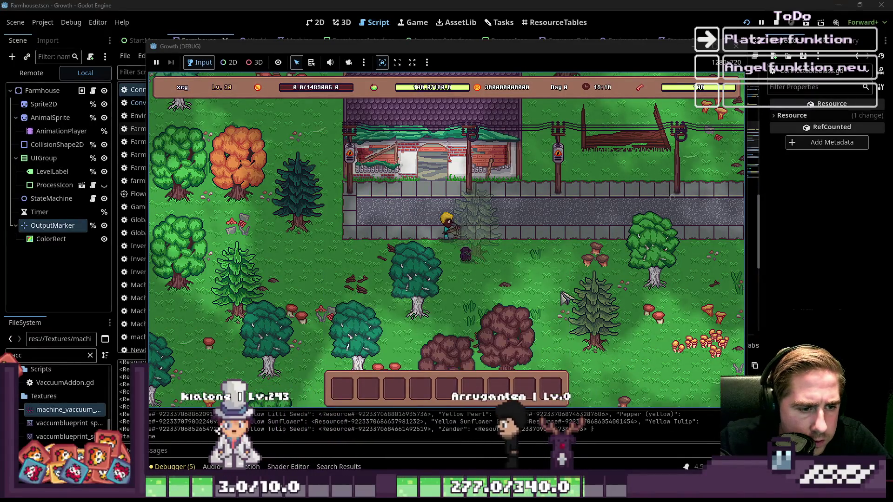
key(i)
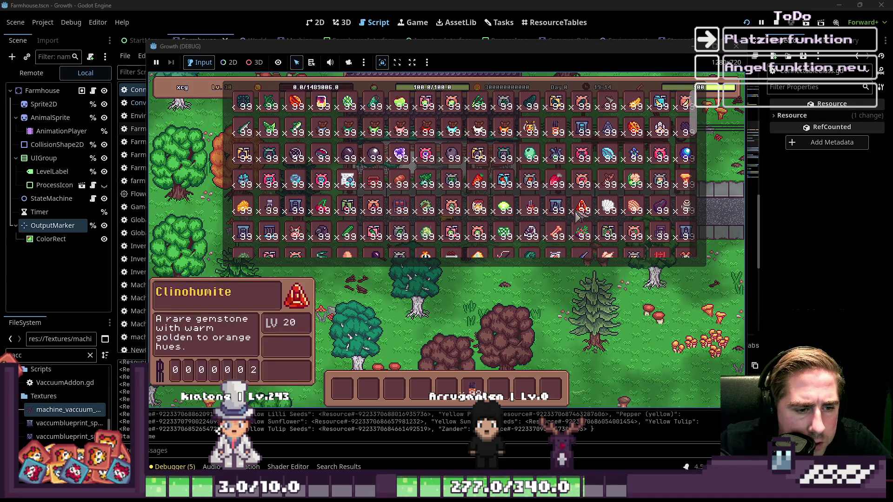
click(529, 219)
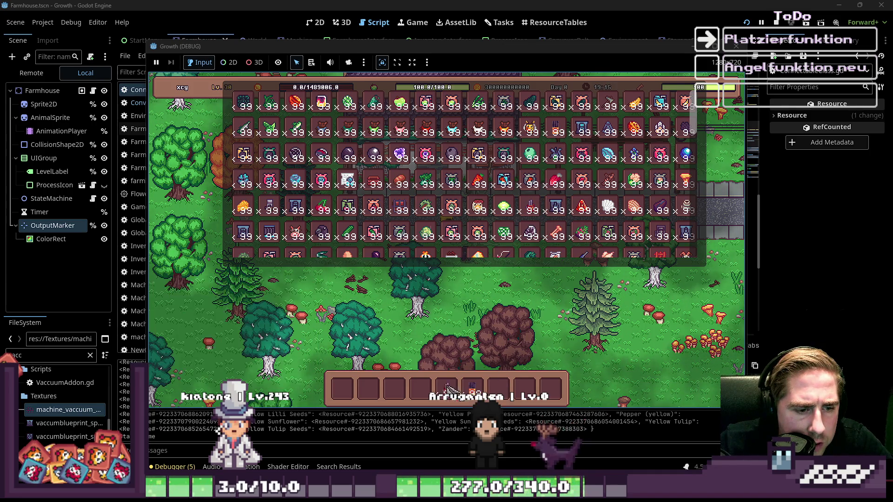
key(i)
key(6)
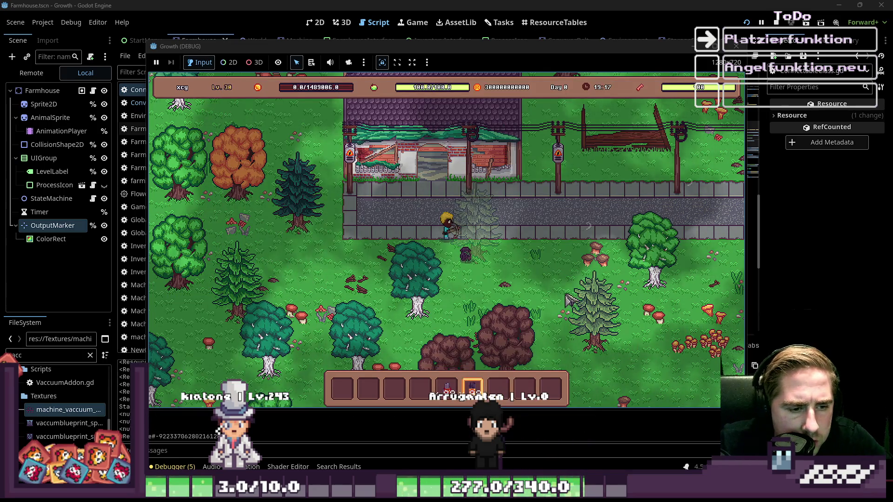
Step: Place two machines side by side, then stop the game with F8
click(555, 264)
scroll(553, 316, down, 8)
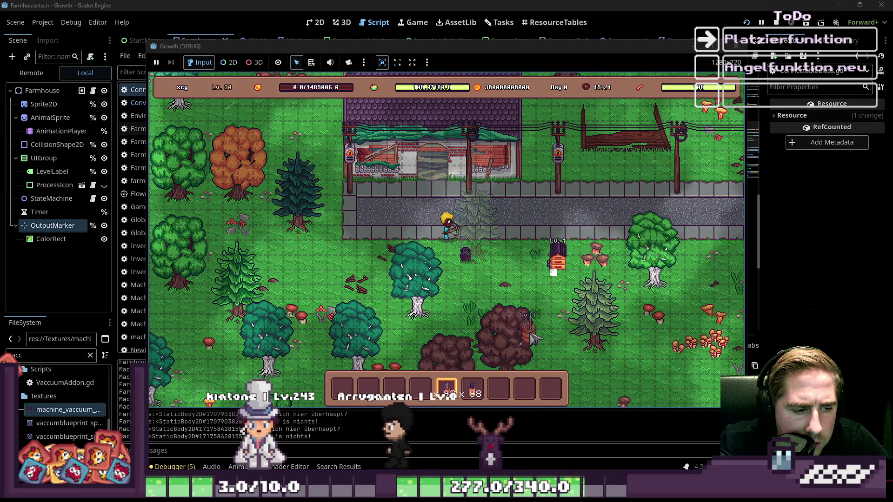
click(542, 261)
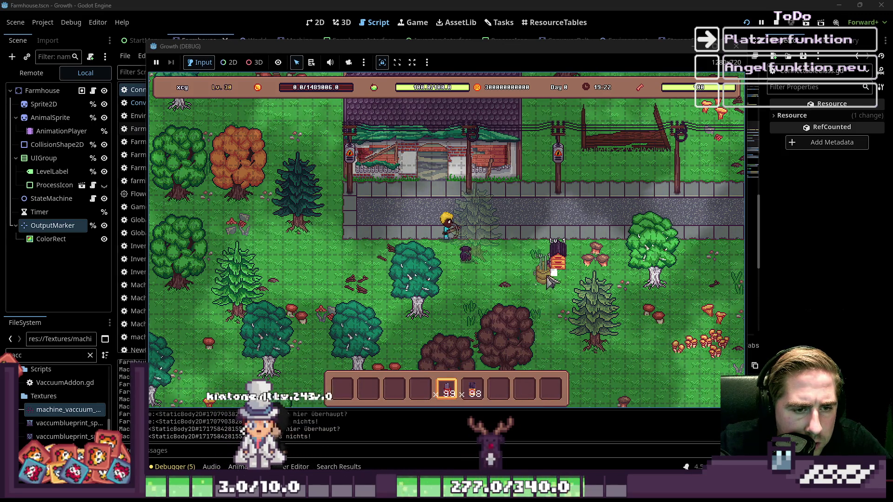
scroll(538, 345, down, 1)
scroll(538, 345, down, 1)
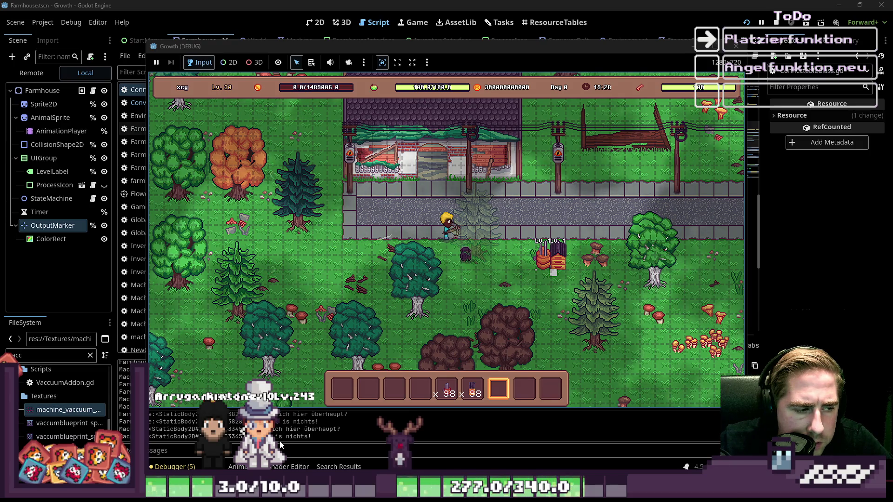
key(F8)
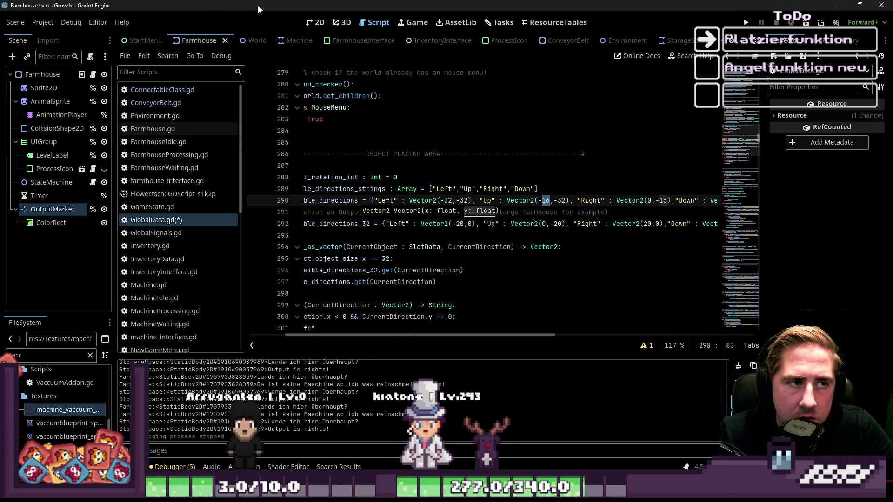
Step: View the Machine scene in 2D, then open GlobalData.gd in the script editor
click(295, 41)
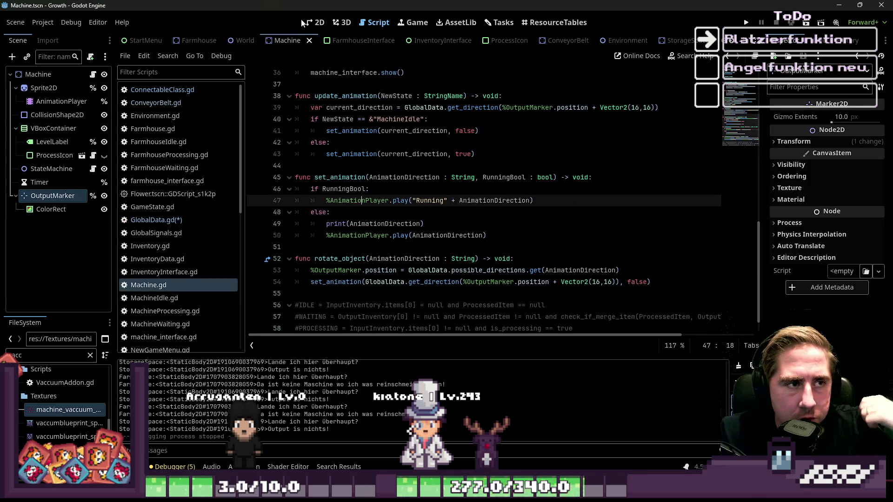
click(315, 22)
scroll(506, 177, up, 4)
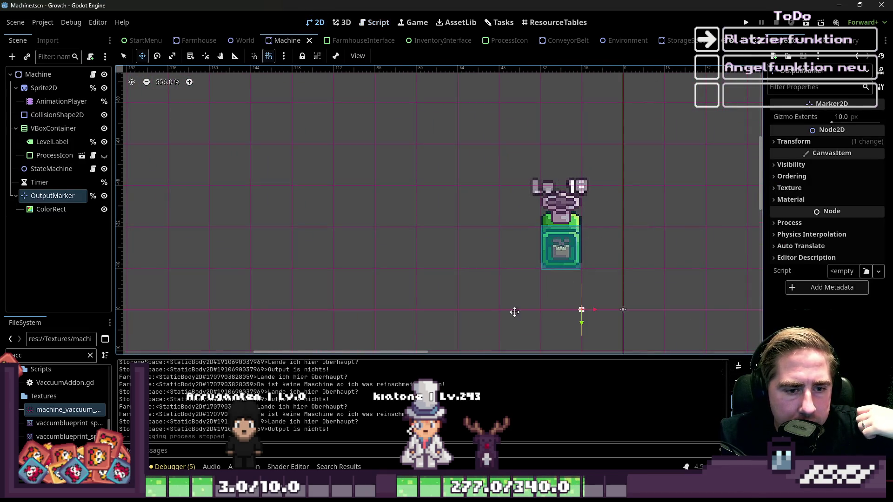
click(234, 56)
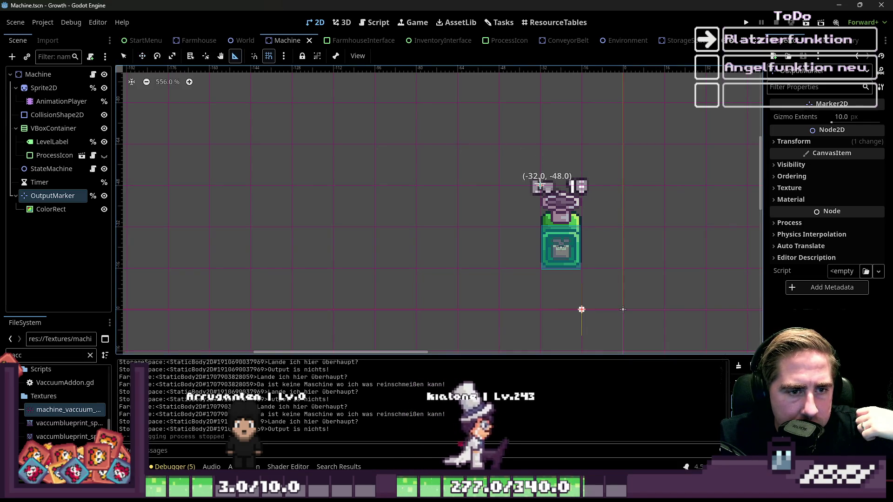
click(374, 22)
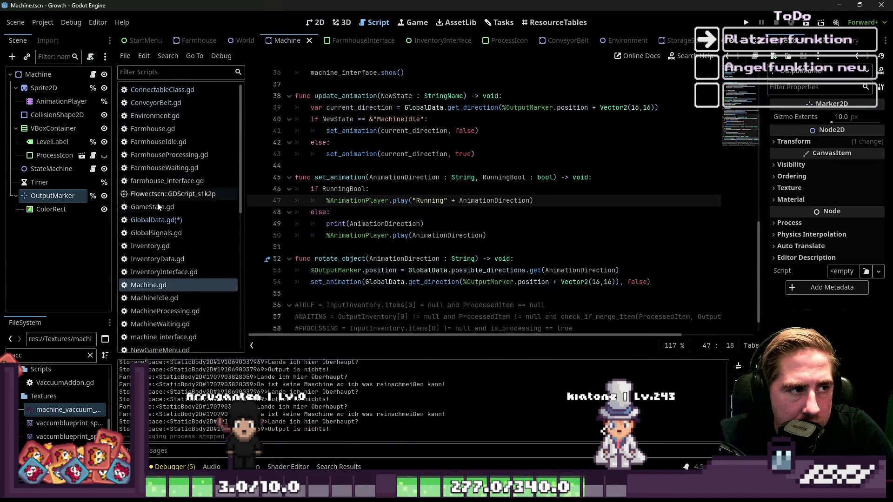
click(160, 218)
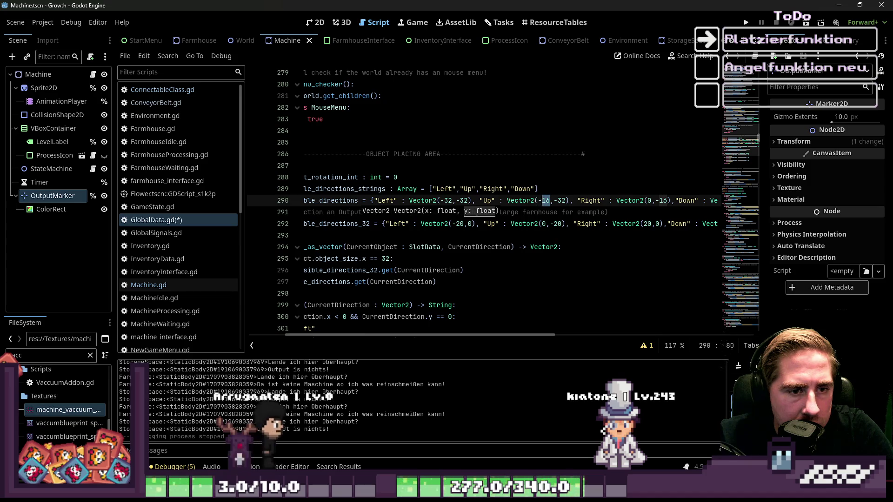
Step: Set the Up offset on line 290 to Vector2(-32,-48)
text(32)
double_click(561, 201)
text(48)
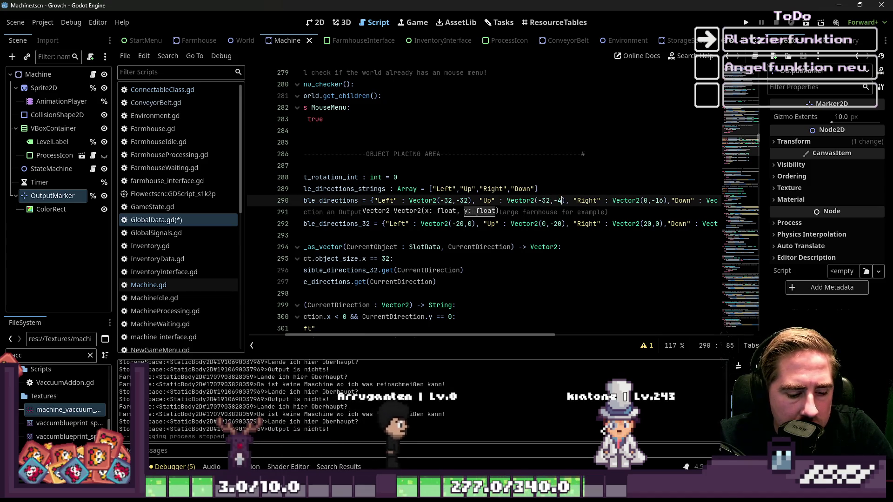
Step: Set the Right and Down offsets to (-16,-32) and (-32,-16), then open the Farmhouse scene
click(608, 200)
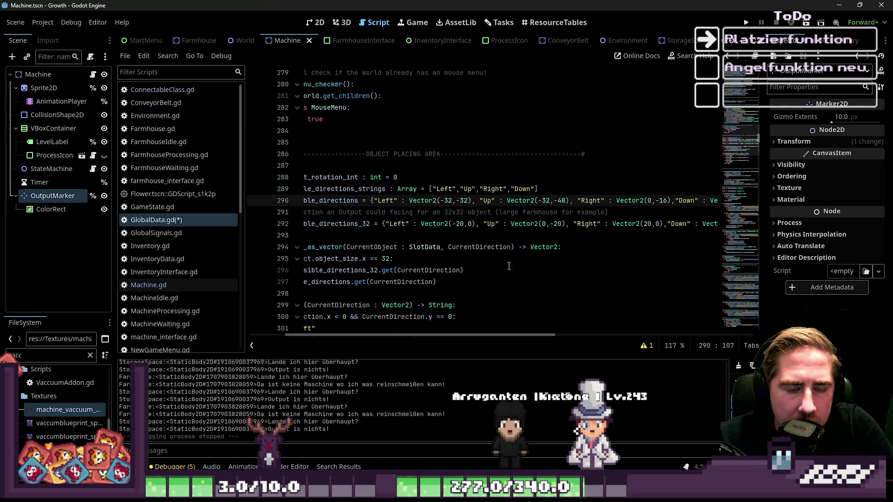
scroll(469, 330, right, 5)
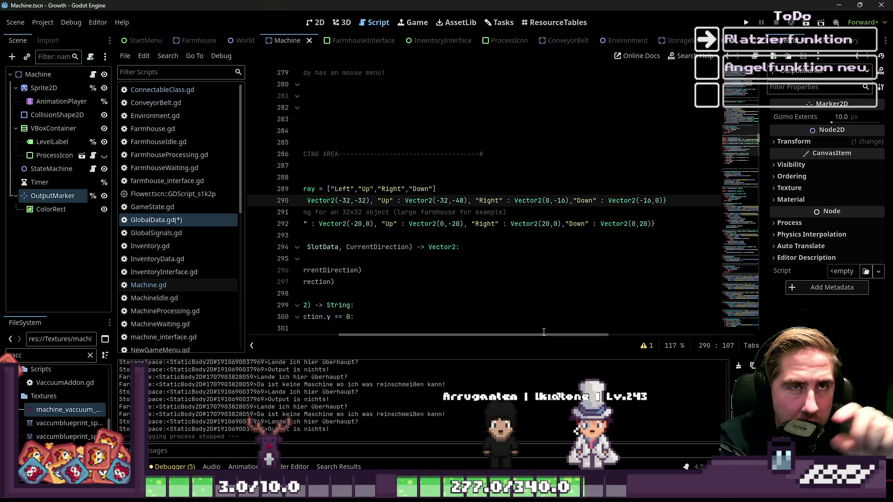
key(Right)
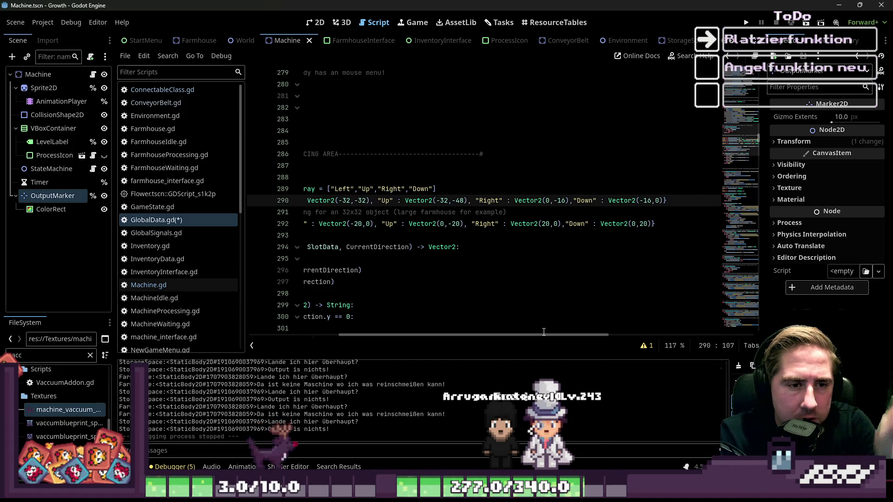
text(-32)
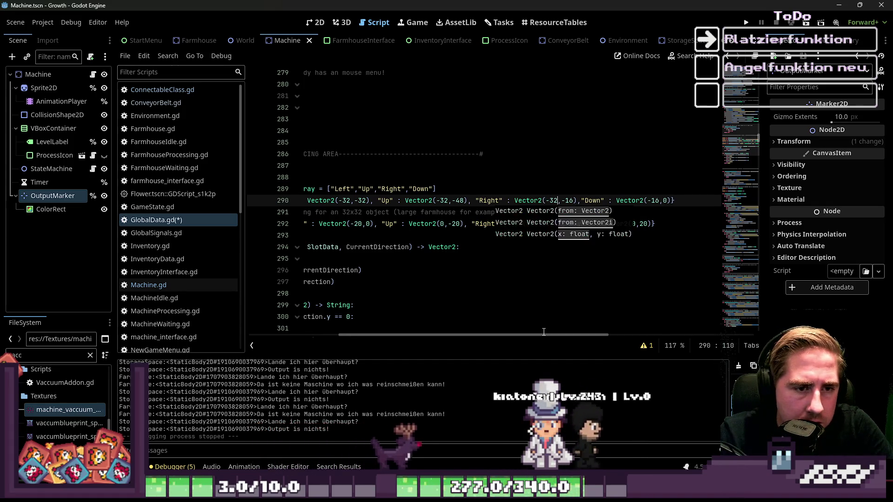
key(Delete)
key(Right)
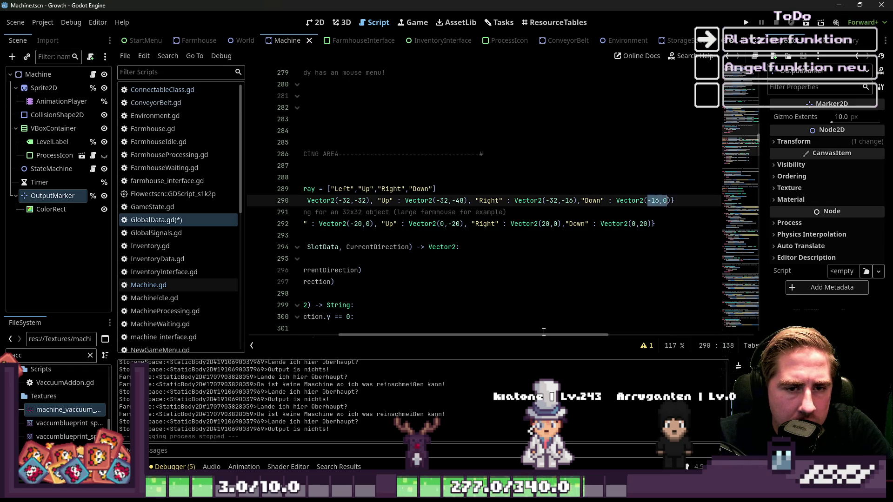
key(Left)
key(Left)
key(Left)
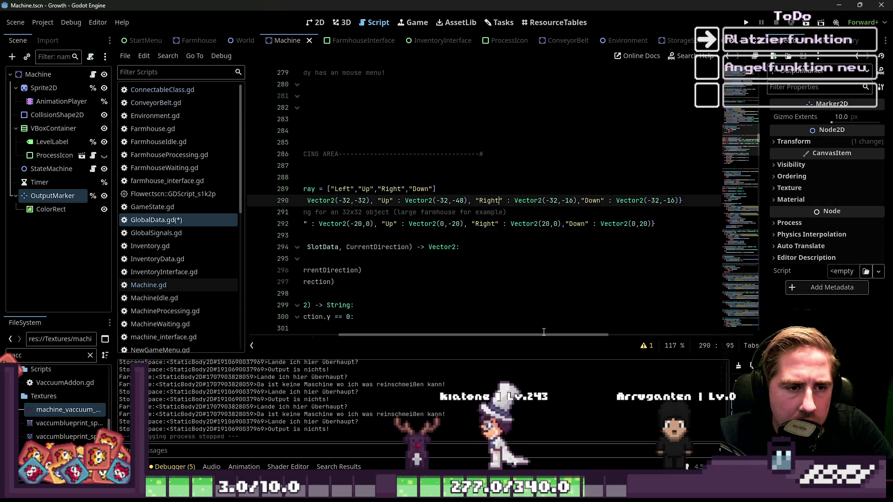
key(Right)
key(Right)
key(Right)
key(shift+Right)
key(shift+Right)
key(shift+Right)
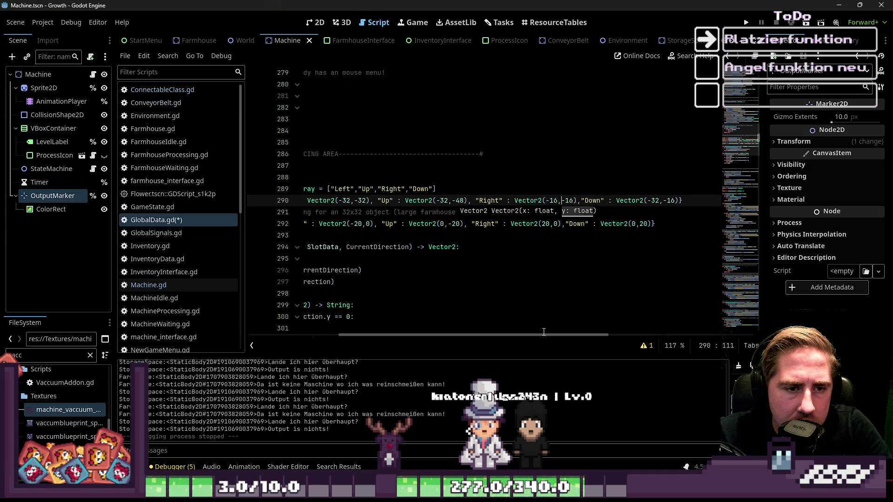
key(shift+Right)
key(shift+Right)
key(shift+Right)
text(-32)
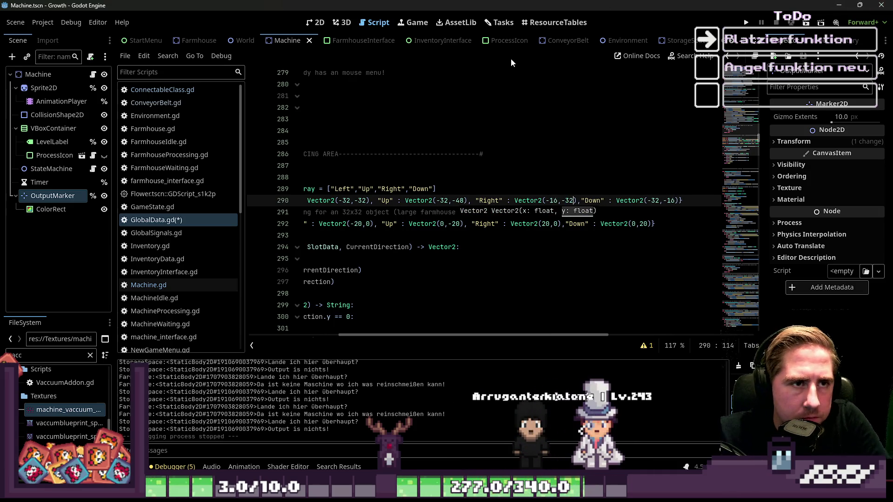
click(204, 42)
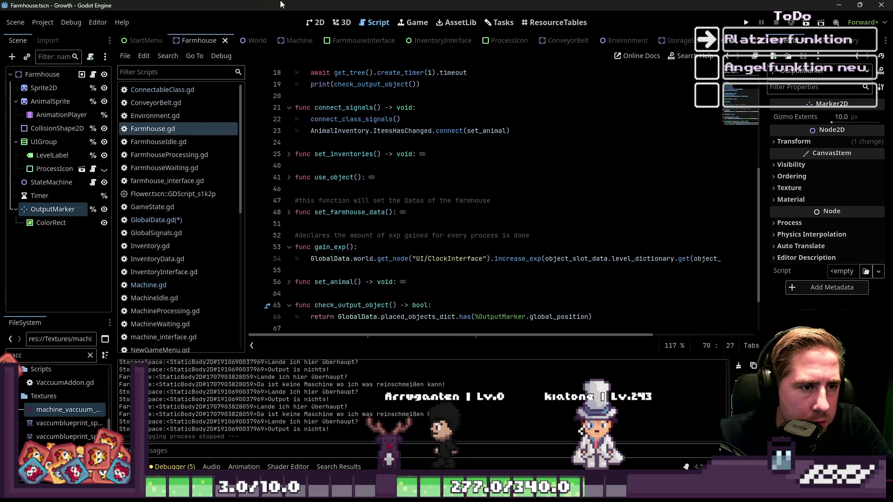
Step: Return from the Farmhouse scene to GlobalData.gd in the script editor
click(316, 22)
scroll(467, 235, up, 5)
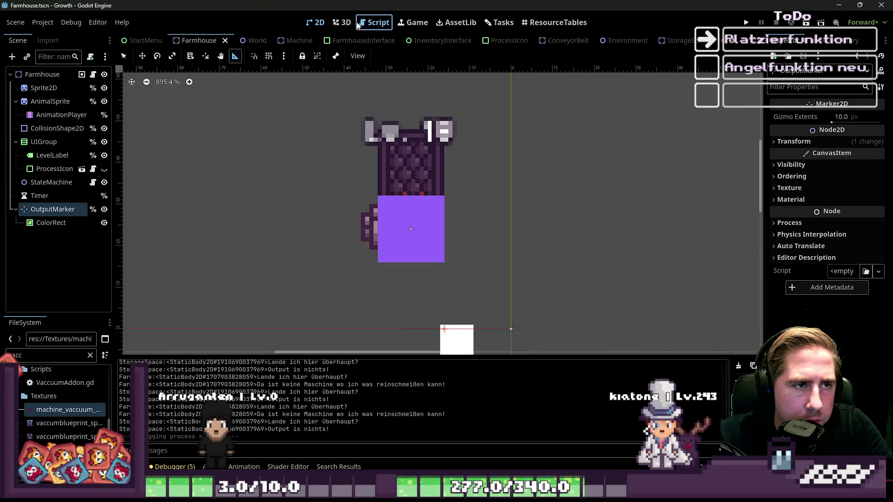
click(375, 22)
click(156, 220)
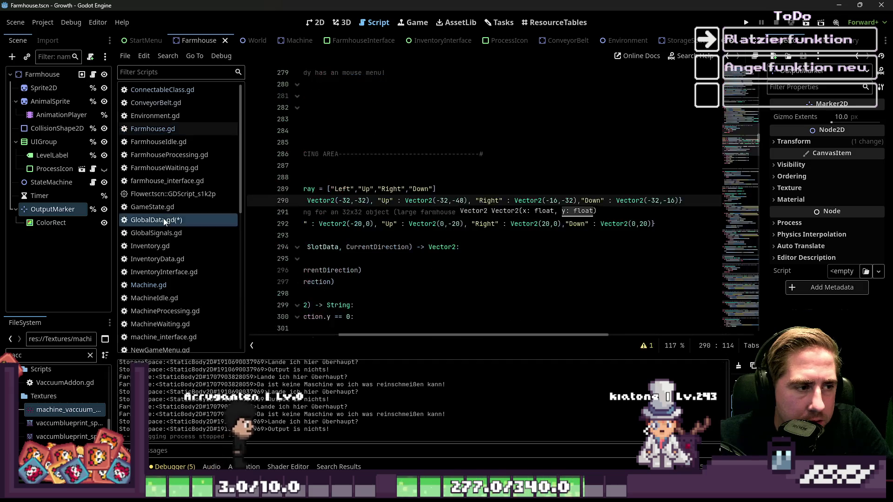
Step: Change the Left offset's x value on line 290 to -489
drag(360, 336, 300, 336)
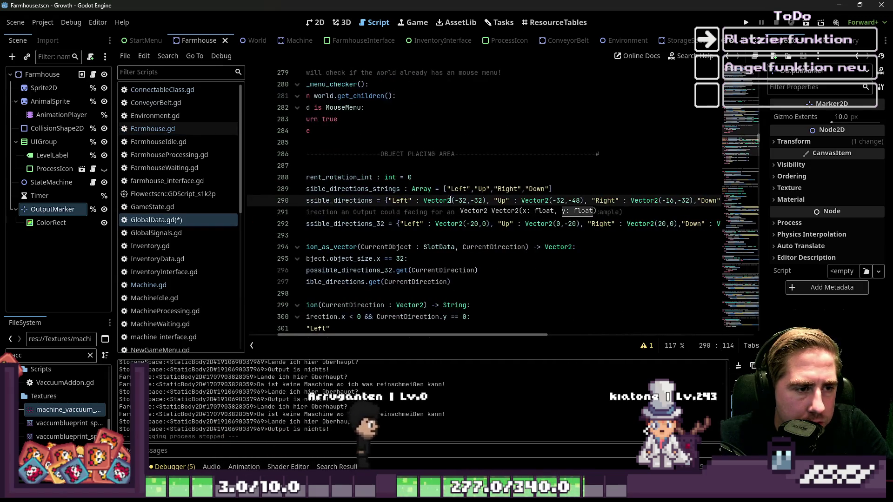
click(486, 200)
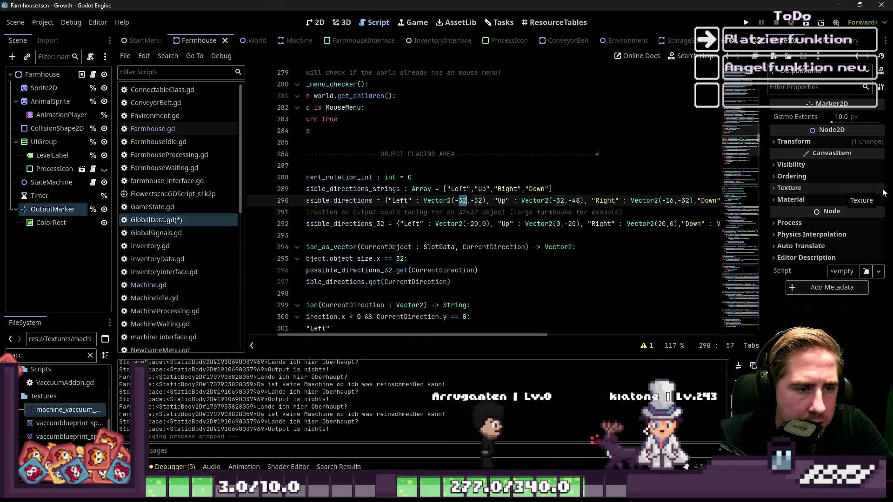
key(BackSpace)
key(BackSpace)
key(BackSpace)
text(-489)
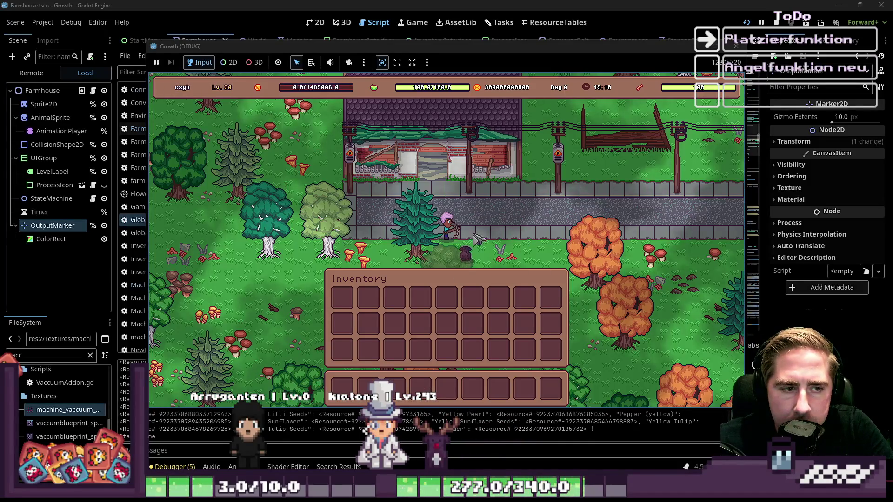
Step: Move items from the full item inventory into the game's hotbar
key(i)
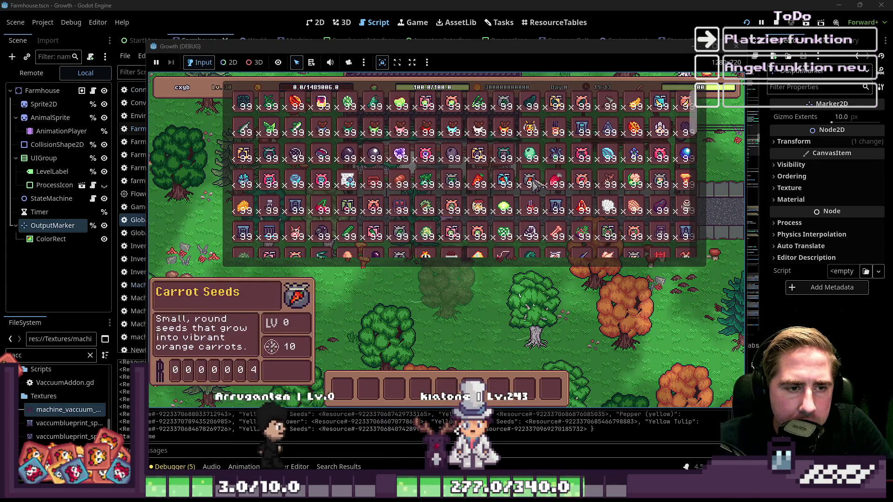
scroll(535, 184, down, 1)
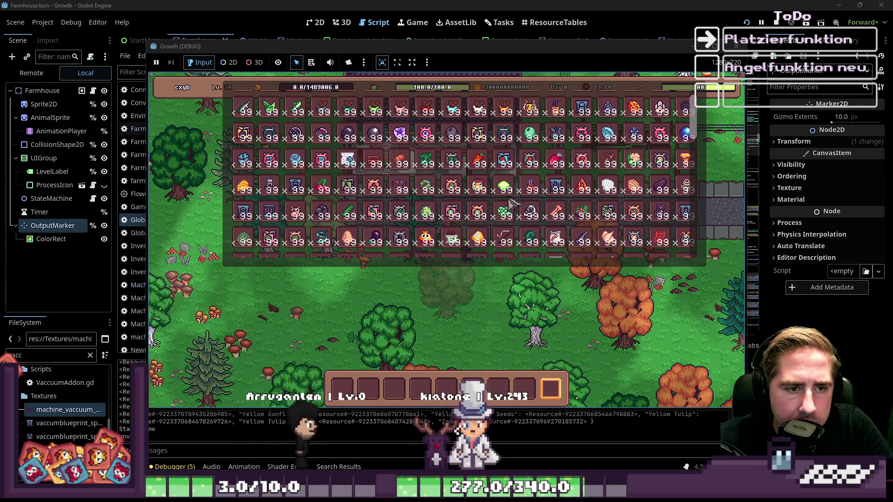
click(446, 386)
click(499, 388)
click(535, 391)
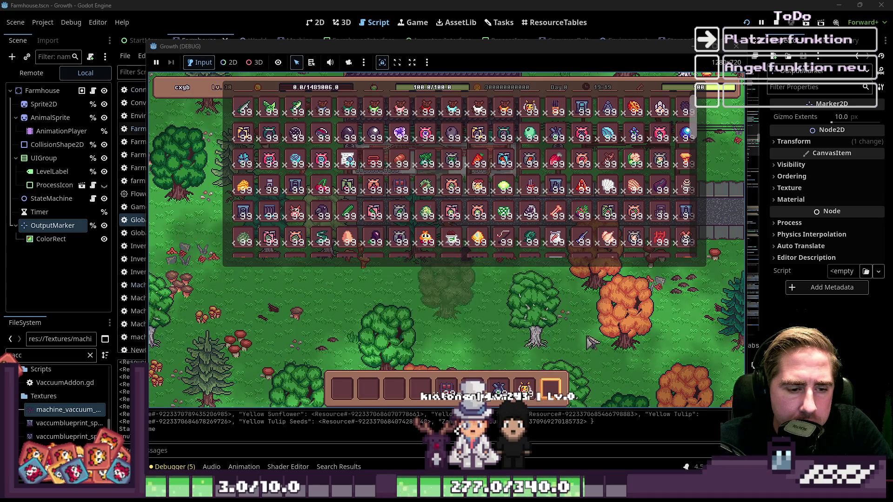
key(Escape)
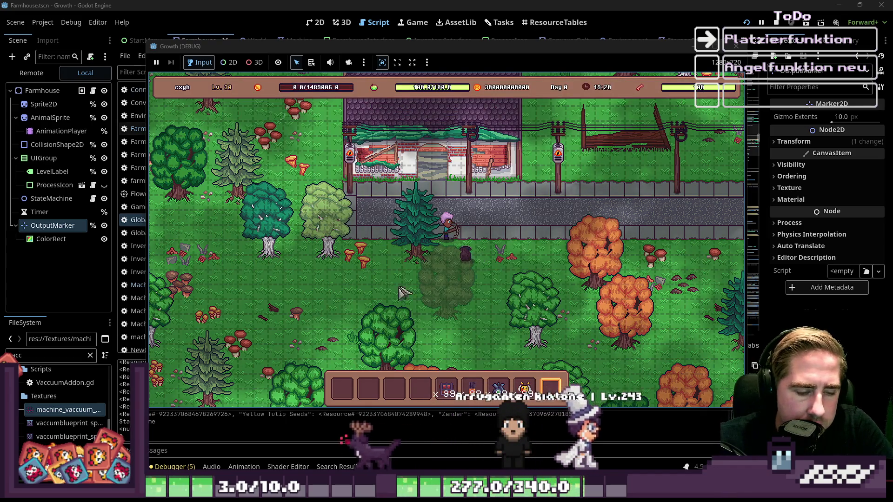
Step: Place machines on the grass, repositioning them so one sits beside the other
key(6)
click(364, 288)
click(454, 300)
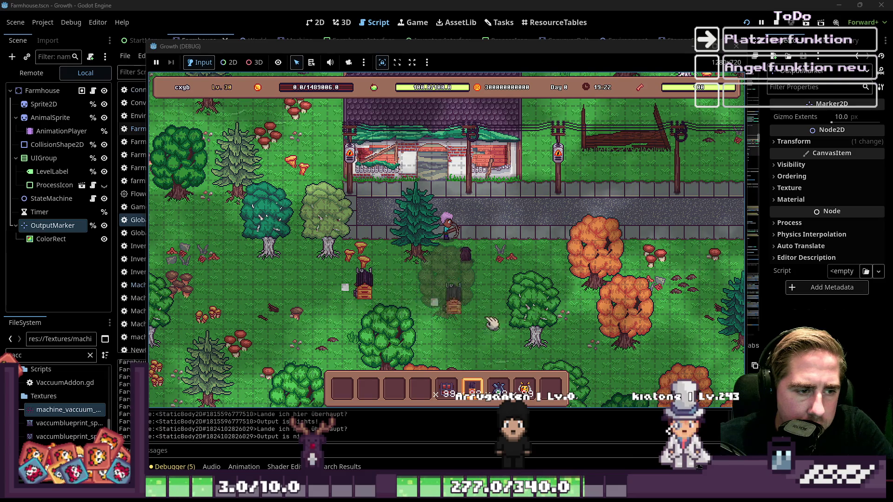
key(5)
click(352, 293)
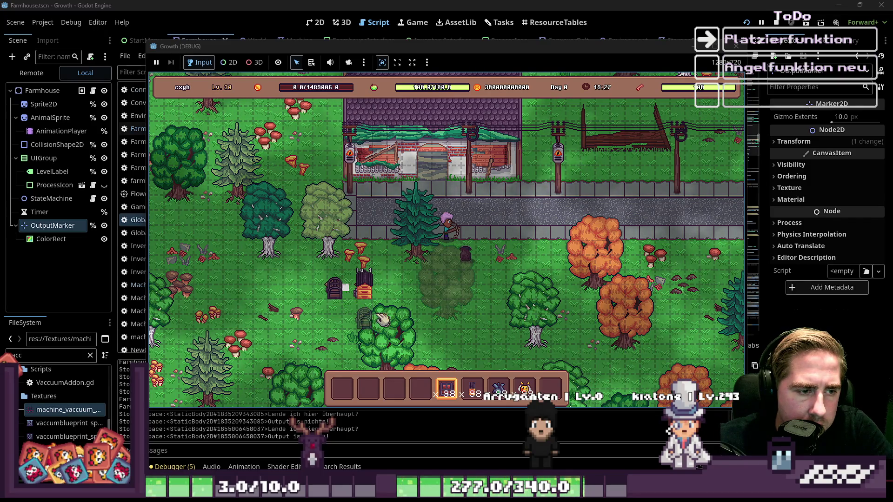
scroll(344, 291, up, 1)
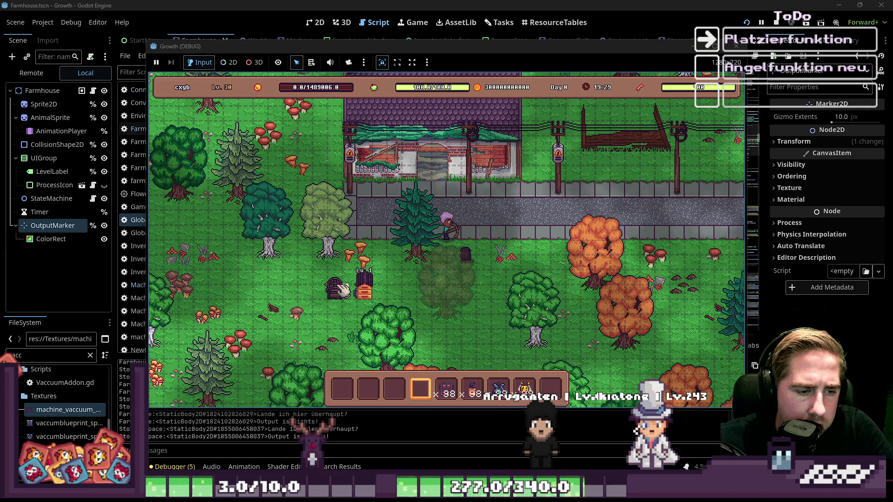
drag(355, 277, 388, 279)
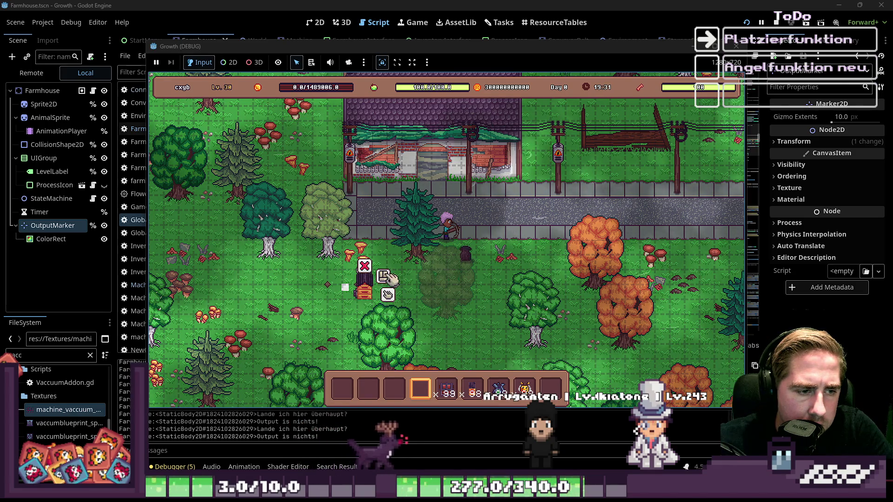
click(472, 391)
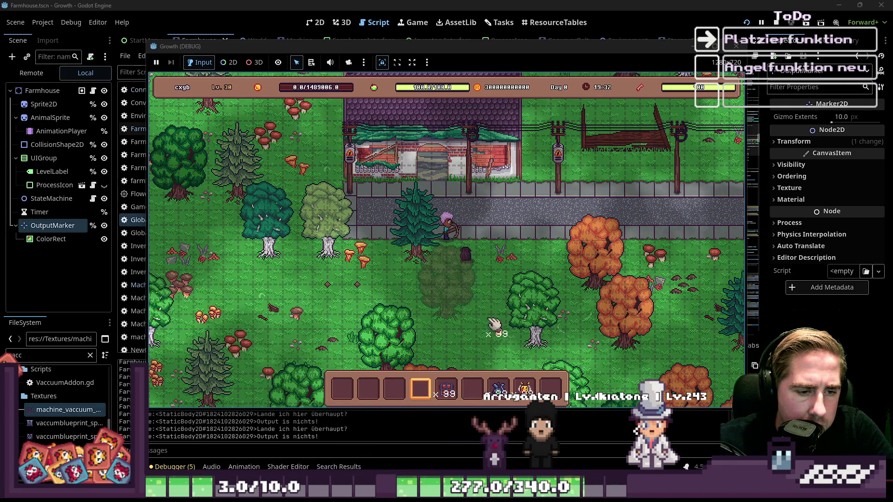
click(474, 390)
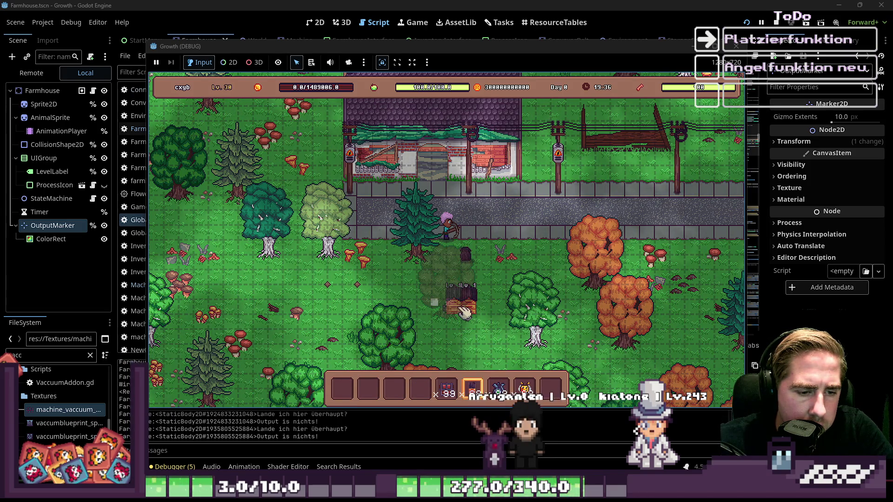
click(458, 311)
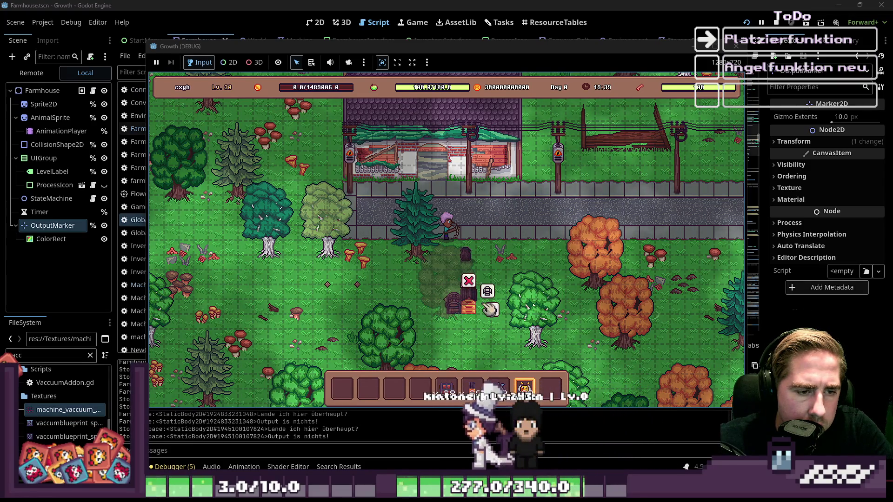
Step: Fill the placed beehive's slots with bees and blue flowers
click(470, 307)
drag(524, 389, 405, 323)
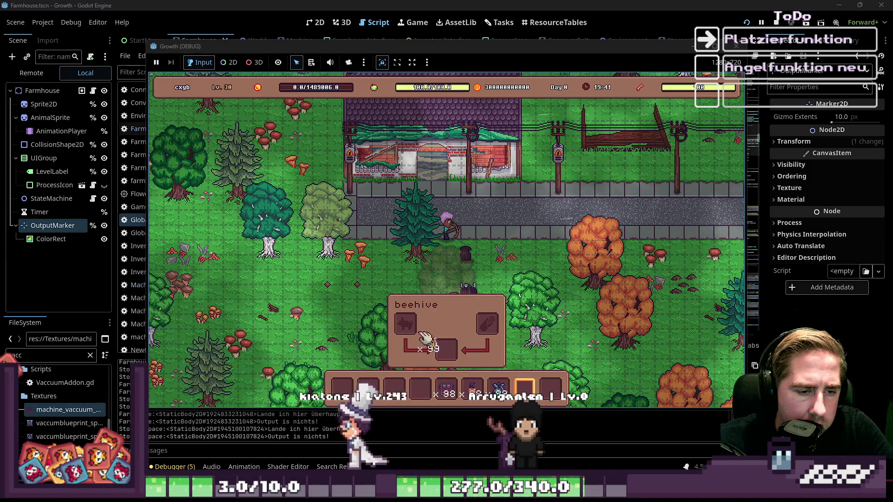
drag(499, 389, 487, 326)
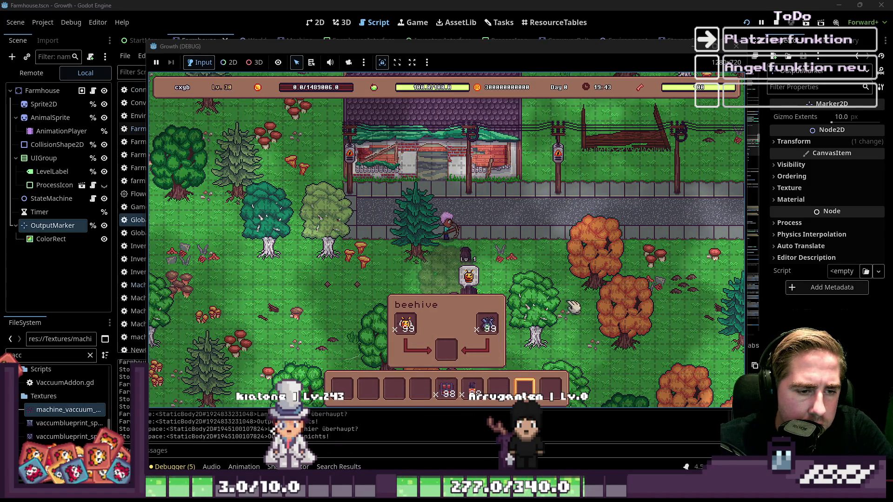
key(i)
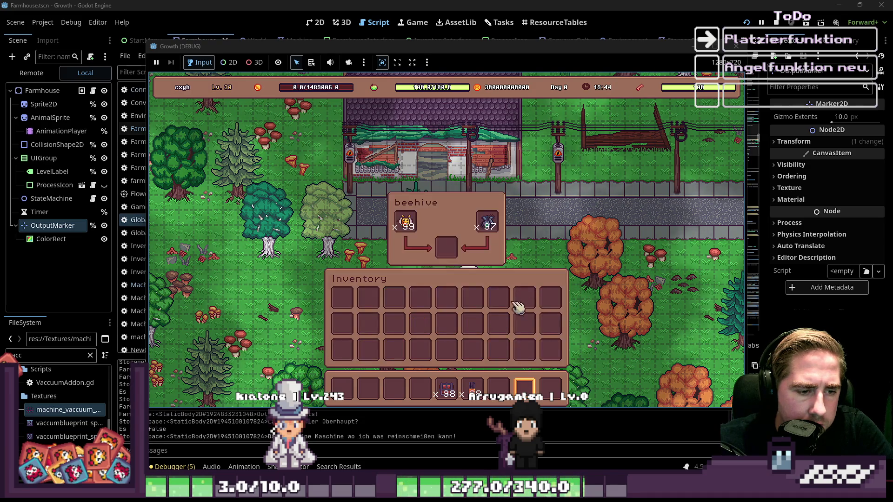
key(i)
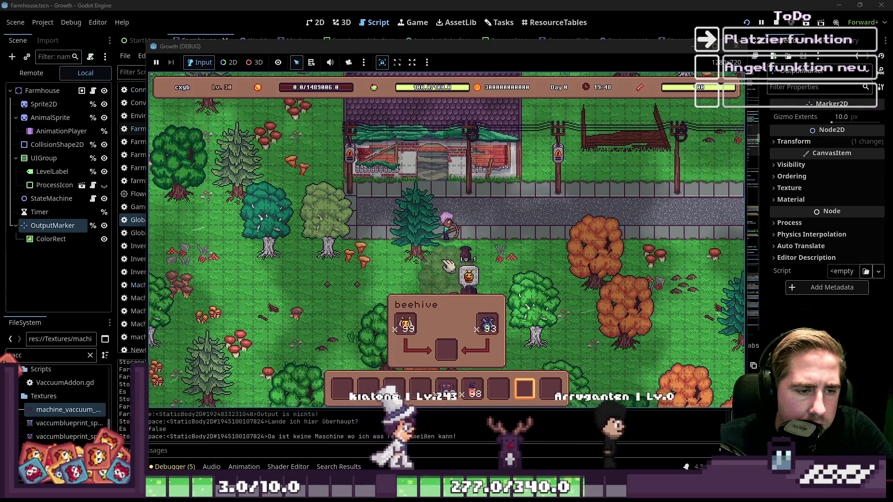
key(i)
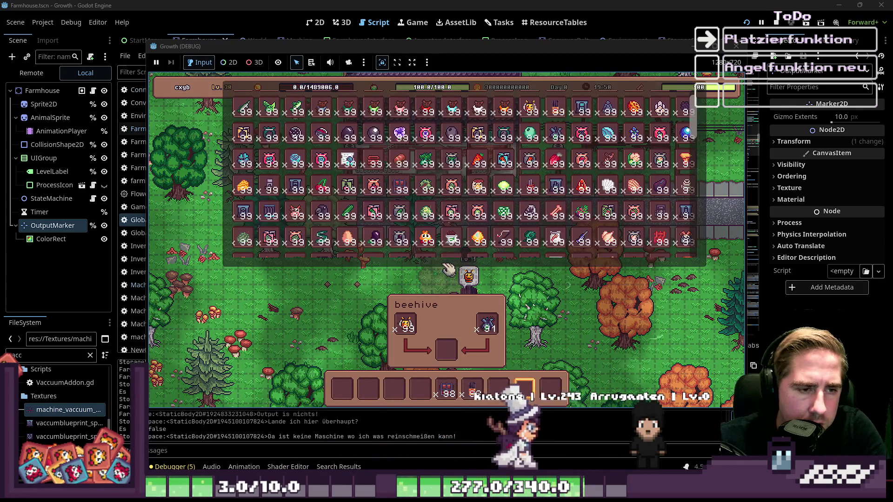
key(i)
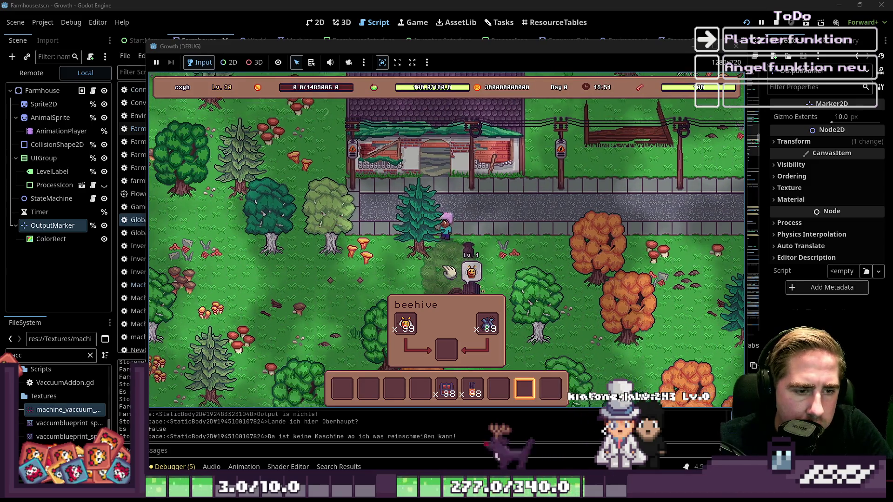
Step: Open the chest storage from the beehive's action options, then stop the game
click(494, 262)
click(515, 259)
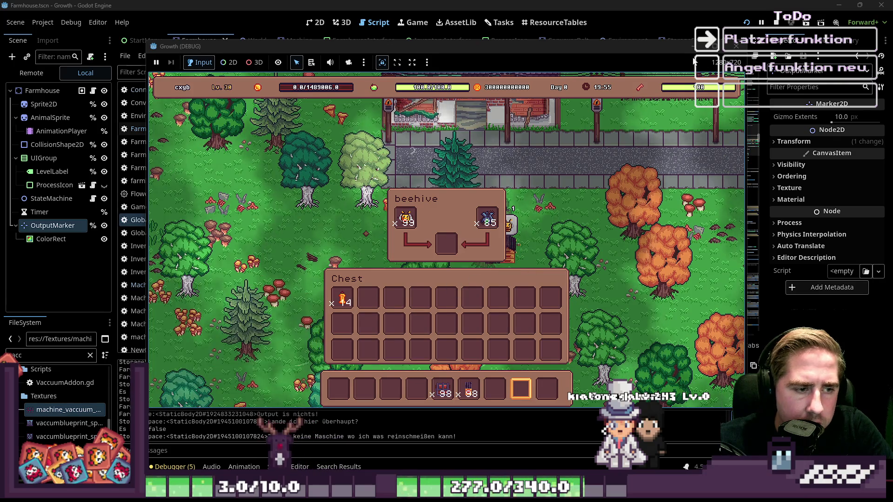
click(735, 50)
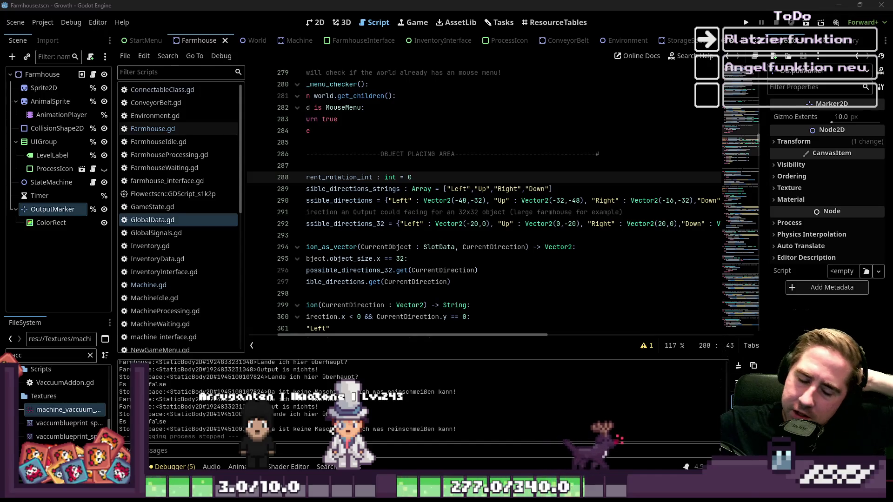
Step: Relaunch the game and start a new game with a character named 'xcysd'
click(748, 24)
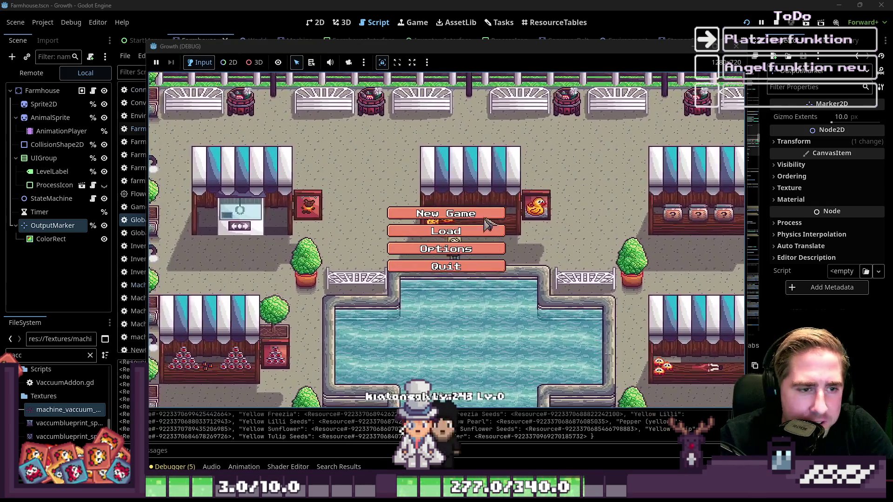
click(467, 212)
text(xcy)
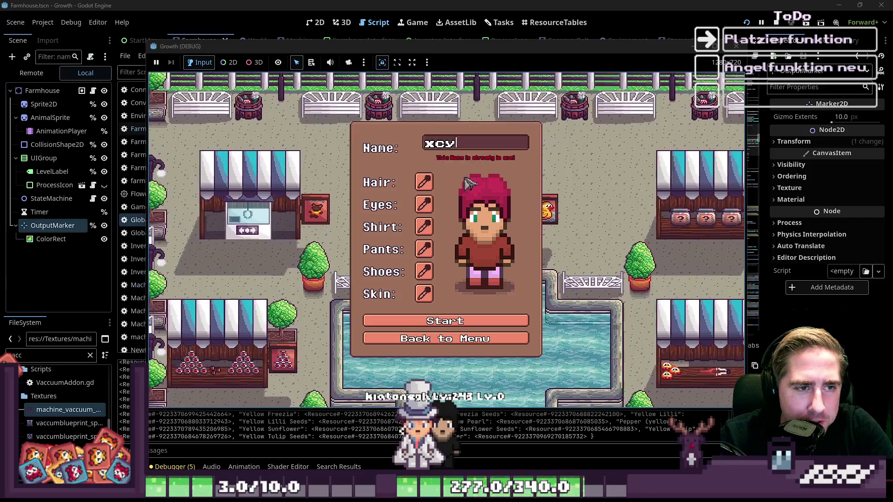
text(sd)
click(445, 321)
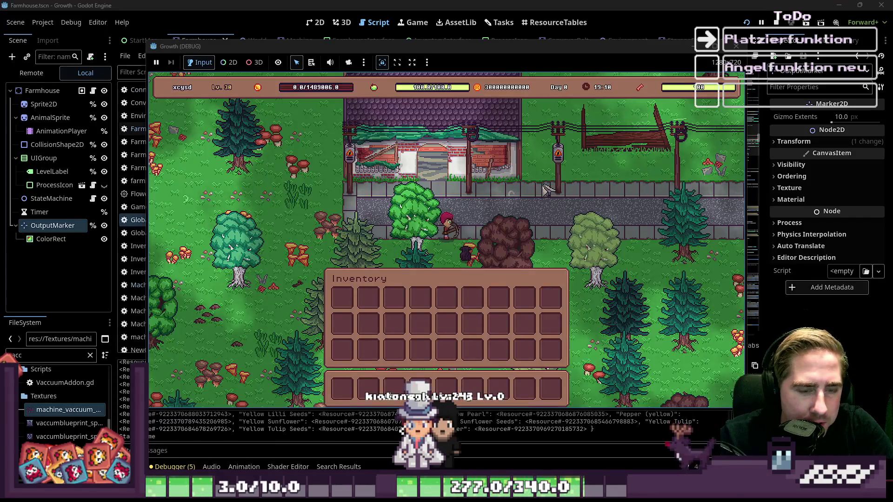
scroll(465, 163, down, 5)
scroll(395, 186, up, 7)
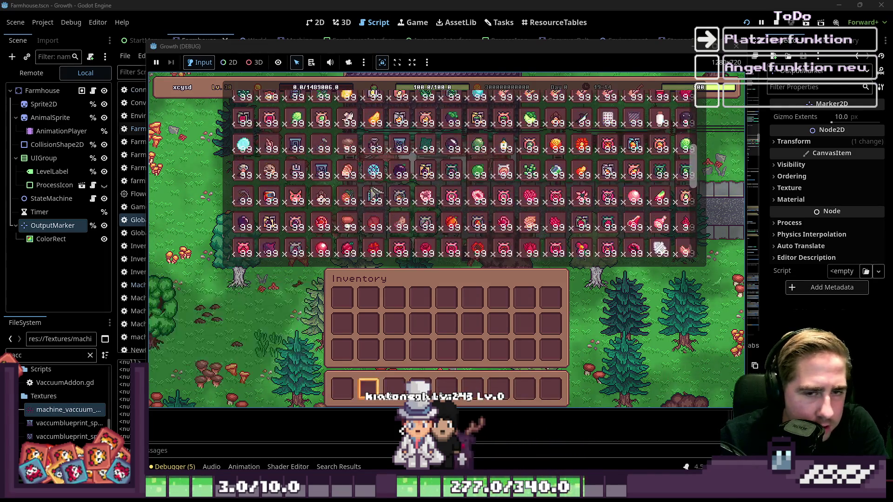
scroll(372, 186, up, 5)
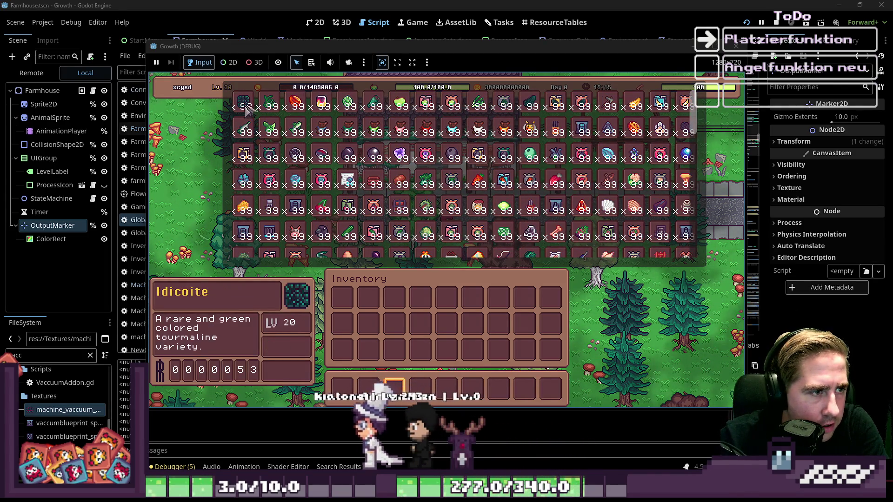
scroll(251, 172, up, 2)
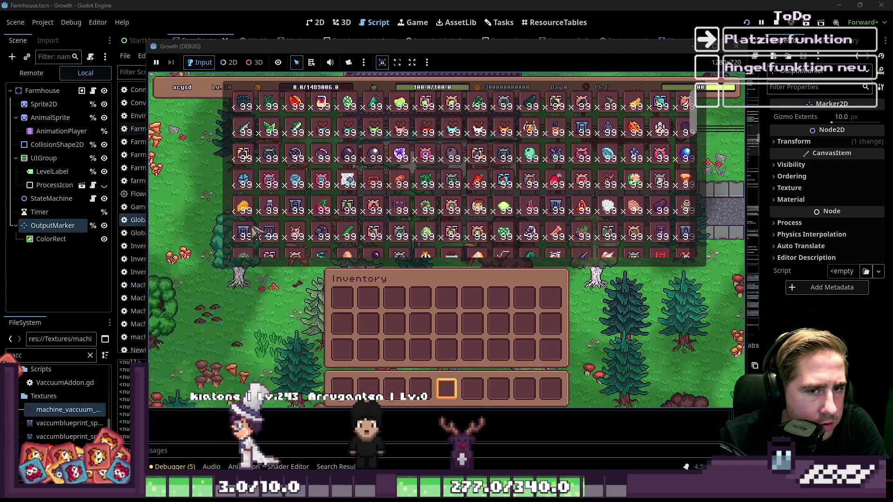
scroll(246, 235, down, 5)
scroll(245, 239, down, 2)
scroll(242, 239, down, 6)
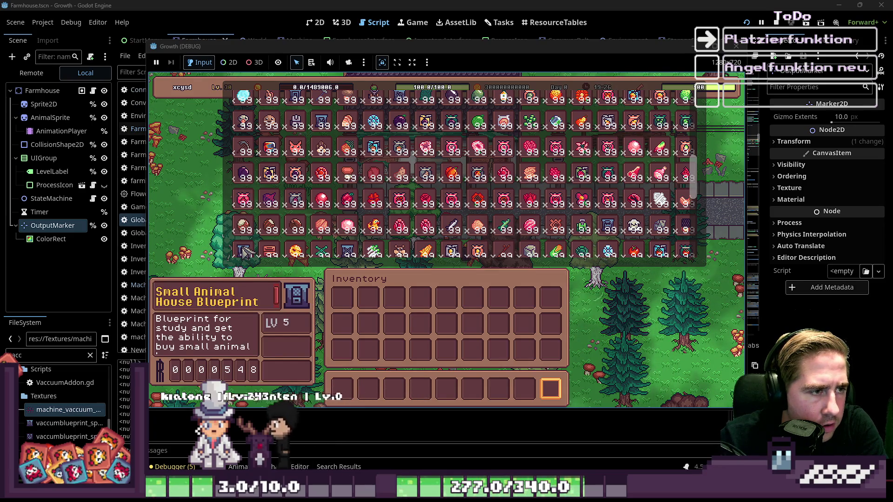
scroll(245, 253, down, 5)
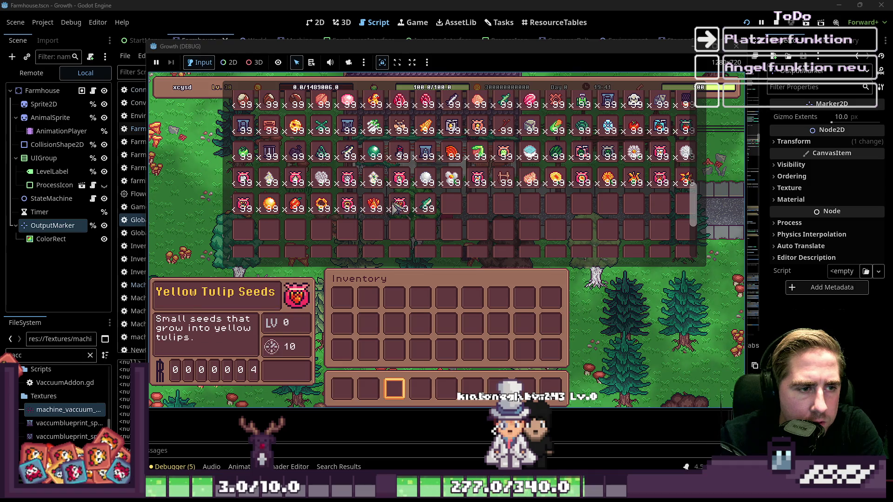
key(Escape)
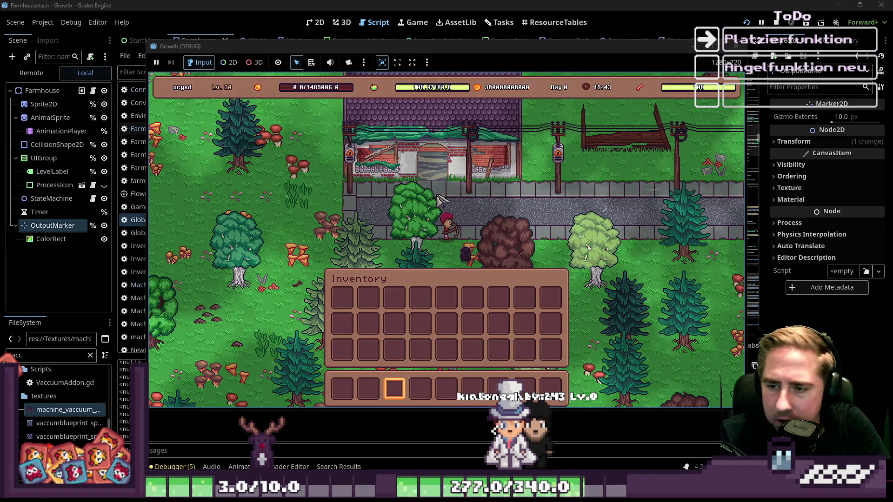
key(Tab)
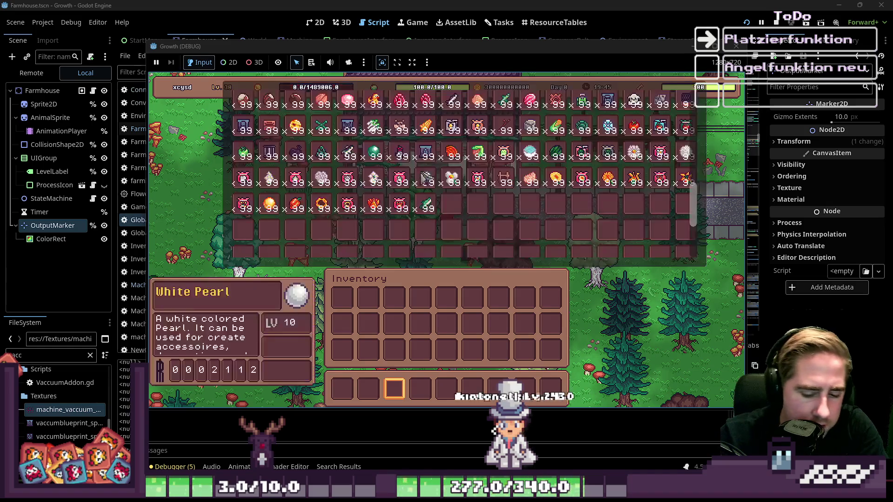
key(1)
key(5)
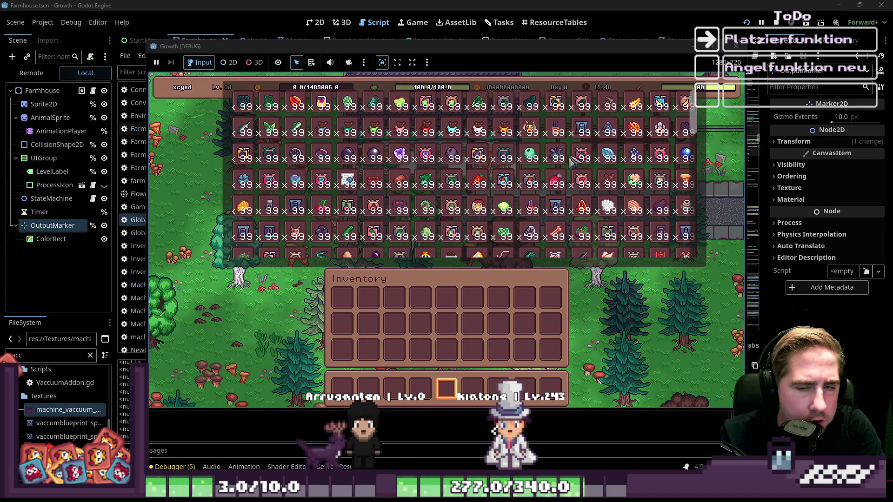
key(Tab)
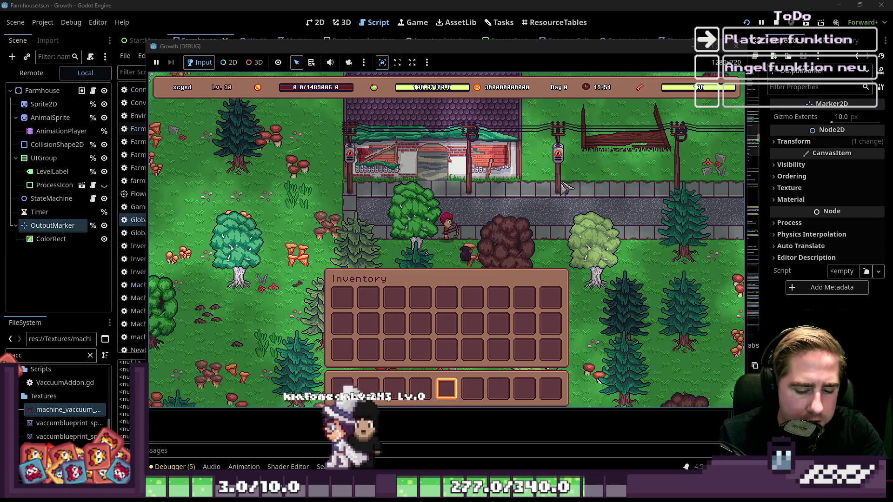
Step: Drag a stack of purple balls from the item catalogue into inventory slot 5
key(Tab)
drag(452, 153, 421, 298)
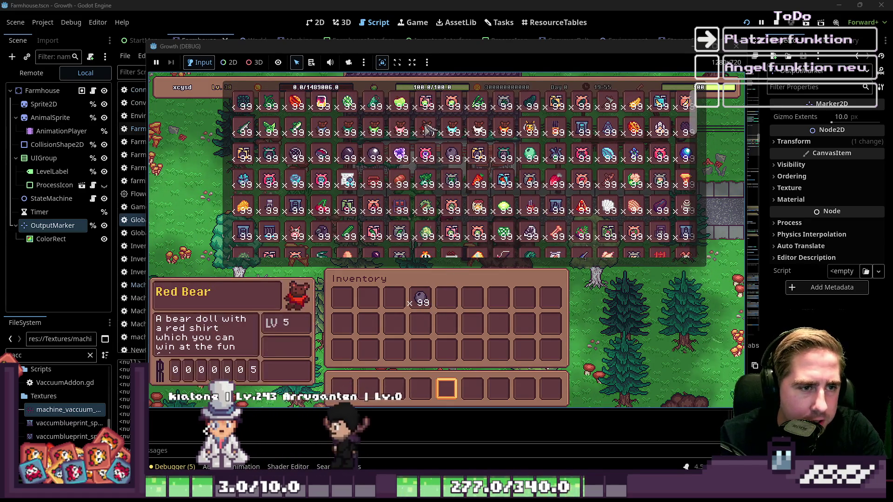
drag(459, 154, 446, 298)
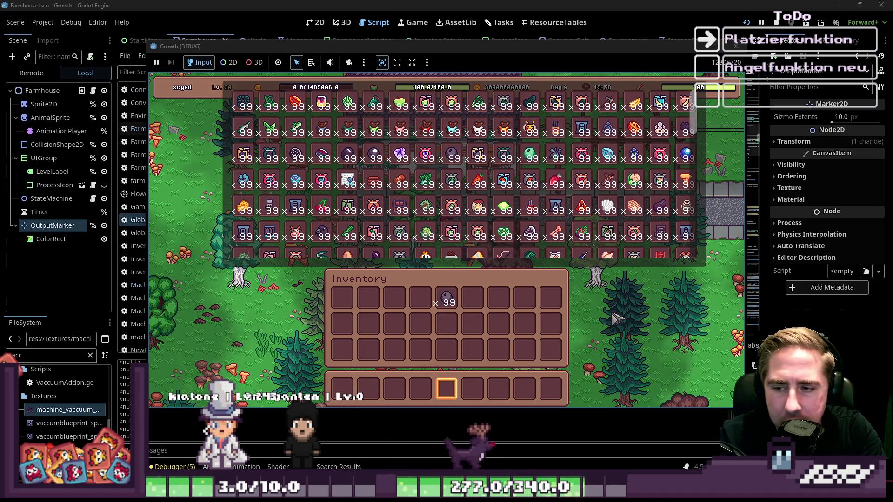
key(Escape)
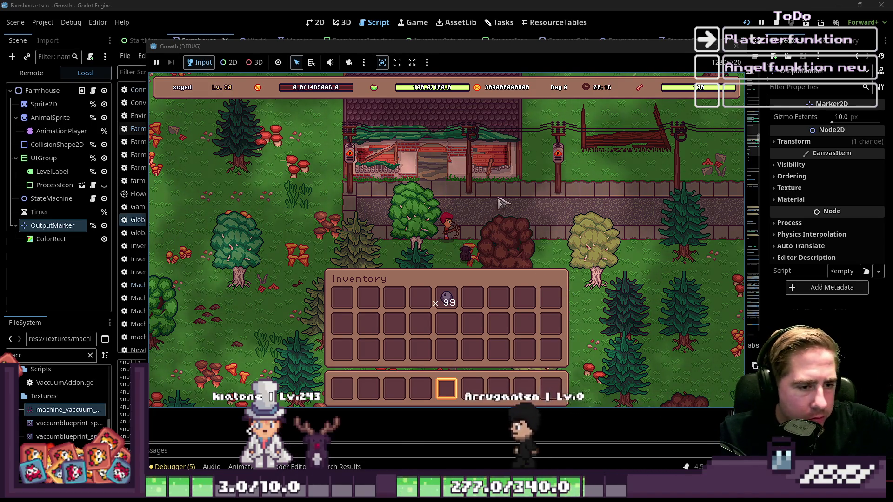
Step: Walk a few steps and take a stack of 99 beehives onto the hotbar
key(d)
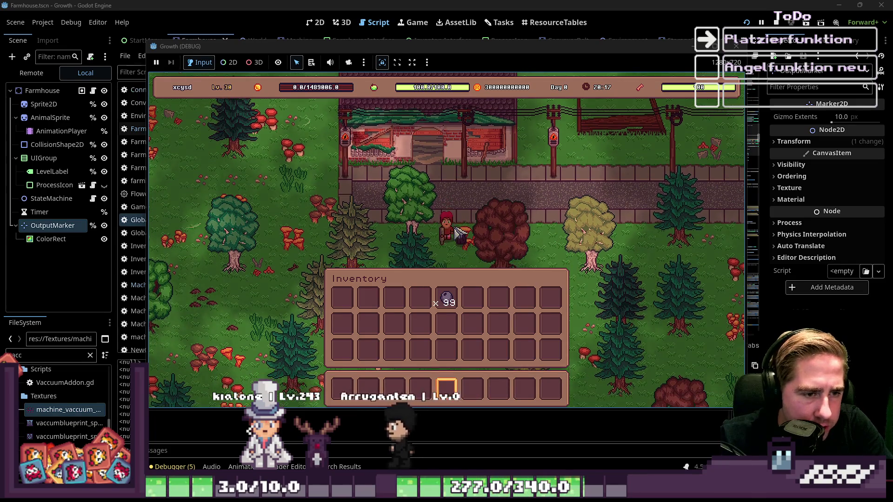
key(c)
click(562, 135)
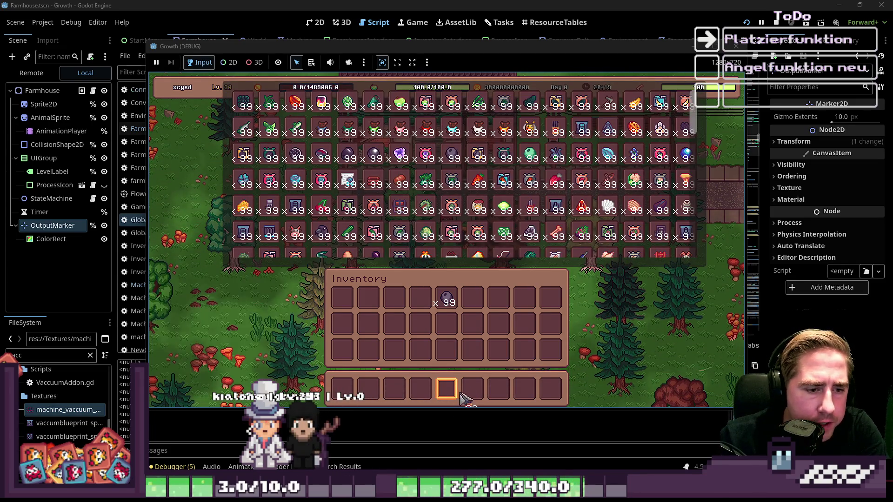
Step: Place about eight beehives in two rows in the game world
key(c)
scroll(507, 331, down, 2)
click(237, 174)
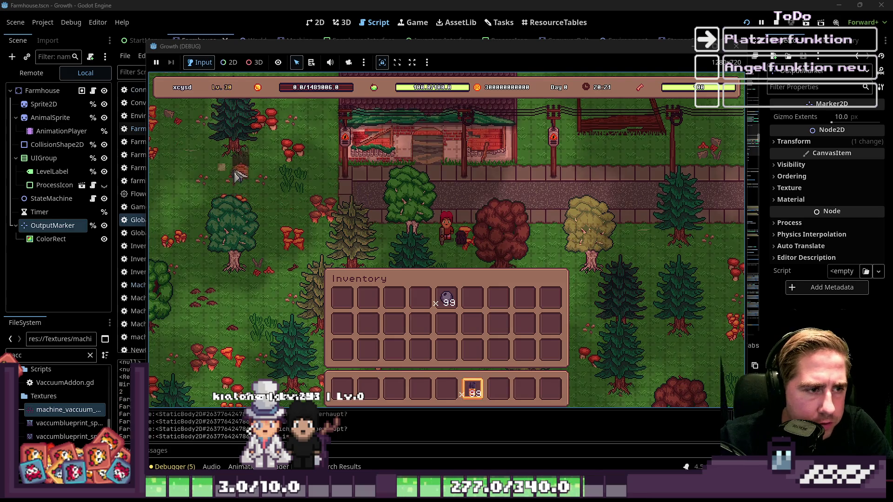
click(231, 178)
click(252, 174)
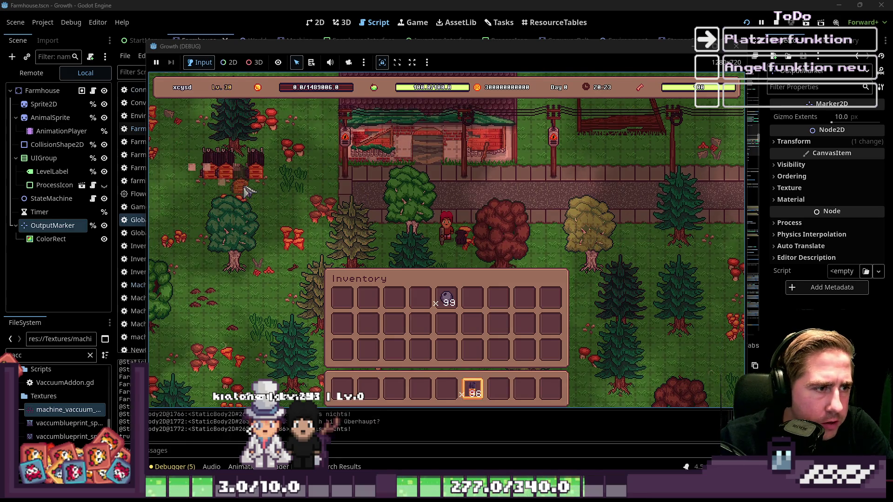
click(184, 176)
click(168, 177)
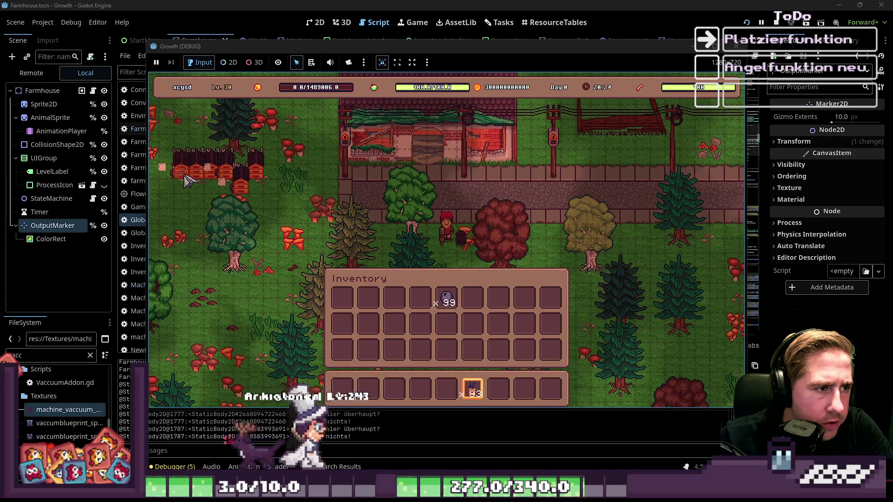
click(166, 185)
click(182, 187)
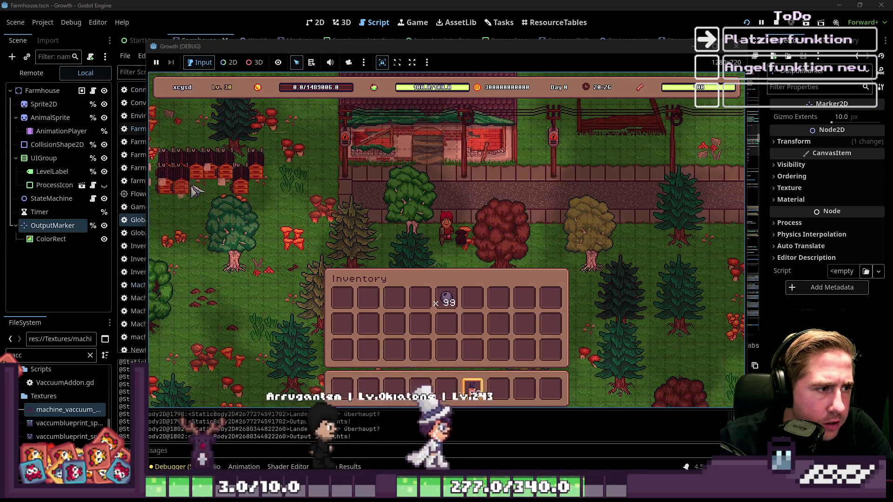
click(197, 192)
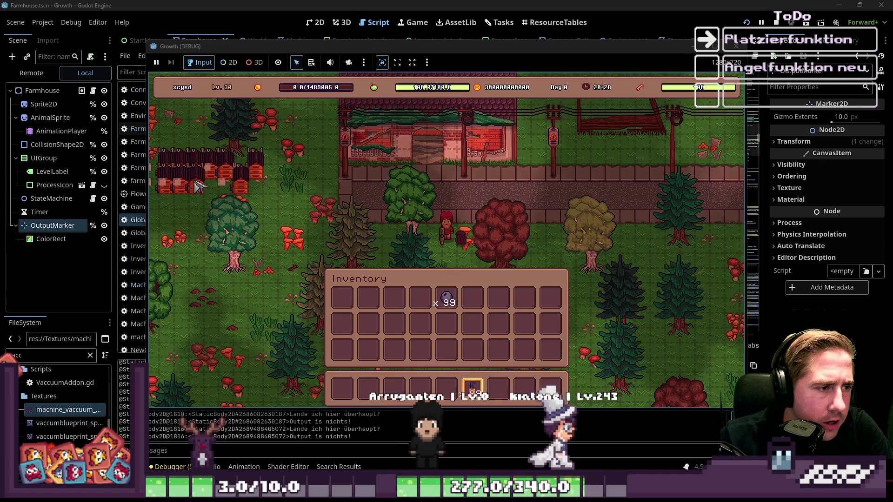
Step: Check a beehive's action options, then stop the game and return to line 293
click(198, 192)
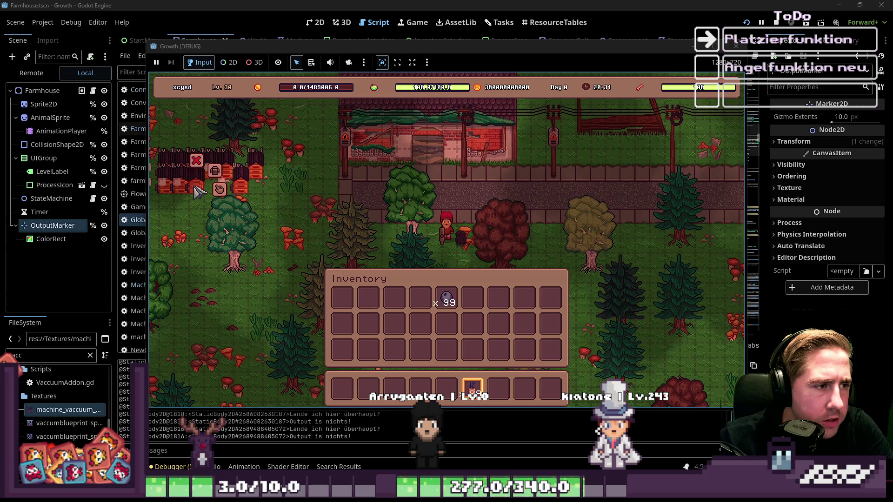
click(198, 192)
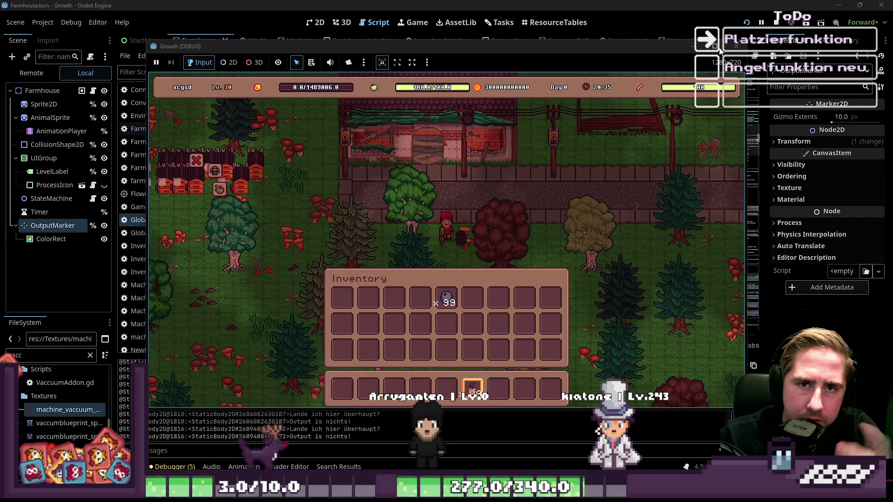
click(776, 23)
click(469, 235)
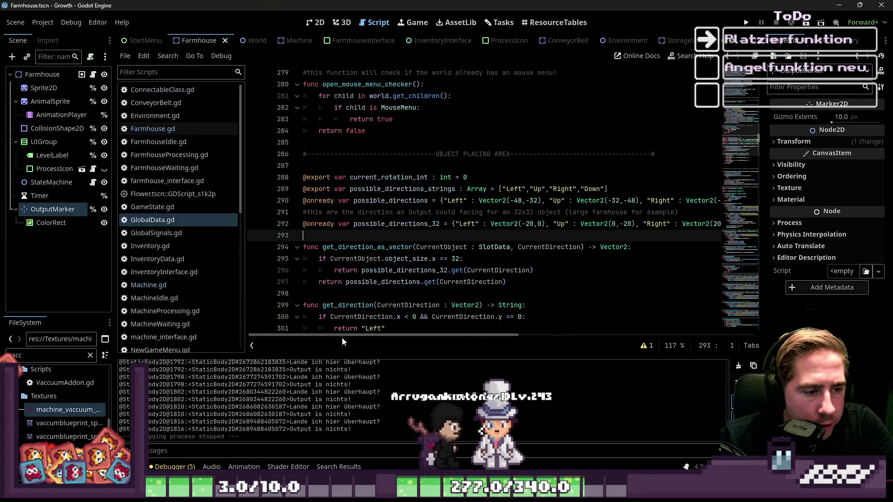
Step: Delete the blank lines between get_direction and the MACHINE INVENTORY INTERFACE comment
scroll(541, 261, down, 4)
scroll(540, 261, up, 1)
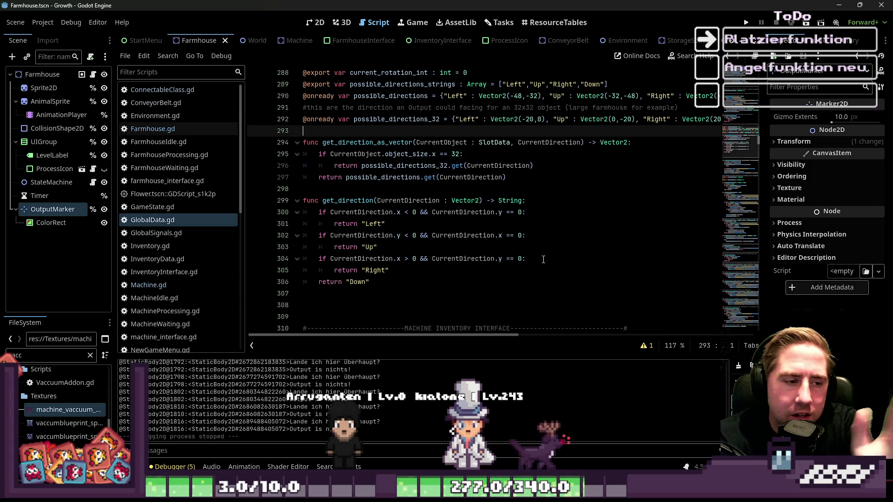
click(386, 317)
key(BackSpace)
key(BackSpace)
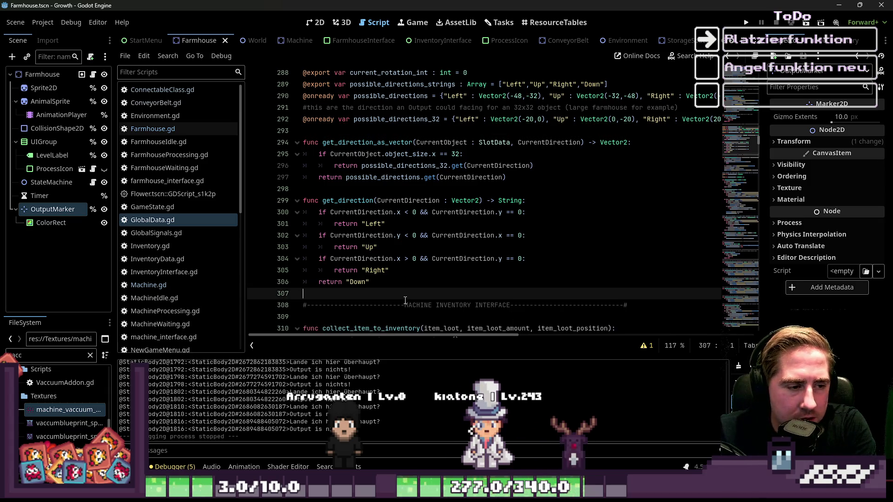
Step: In ConnectableClass.gd, delete the check_output_object debug print and the 'Ich bin jetzt hier!' print
click(172, 92)
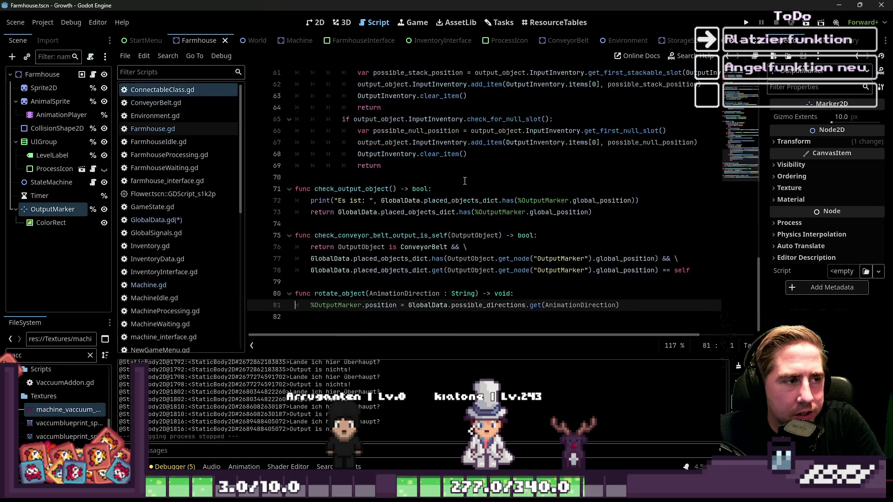
click(521, 212)
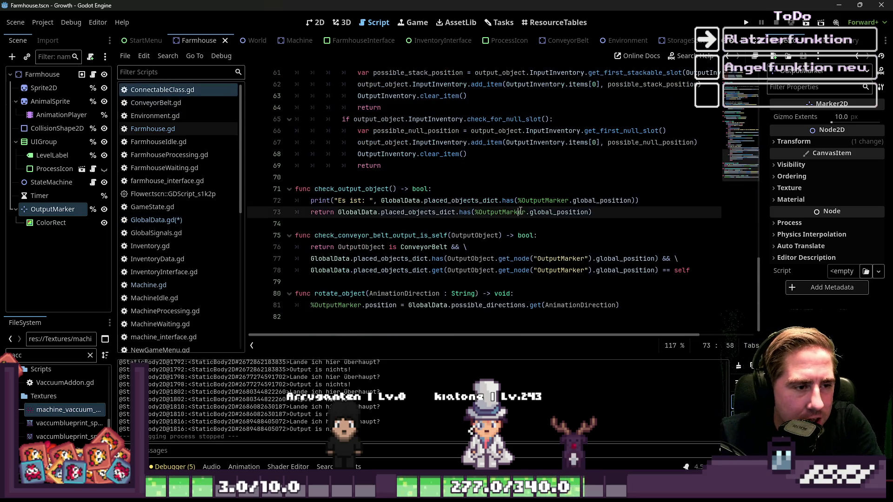
triple_click(655, 203)
key(BackSpace)
key(BackSpace)
scroll(590, 210, up, 2)
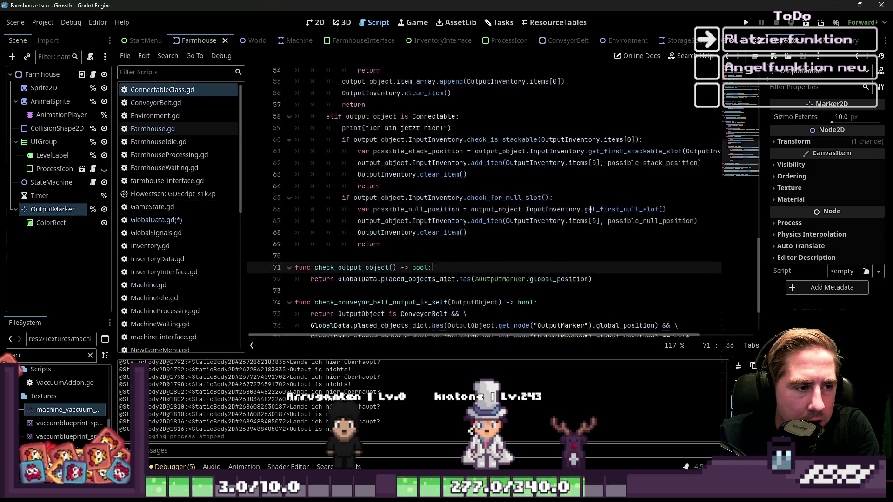
scroll(590, 210, up, 5)
triple_click(467, 305)
key(BackSpace)
key(BackSpace)
Step: Delete the 'Da ist keine Maschine', 'Output is nichts!' and 'Lande ich hier Überhaupt?' prints
scroll(449, 186, up, 1)
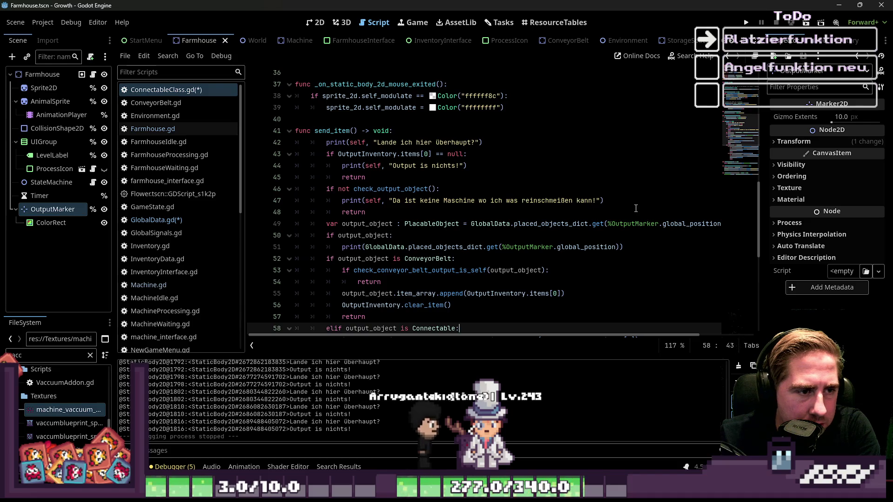
triple_click(461, 201)
key(BackSpace)
key(BackSpace)
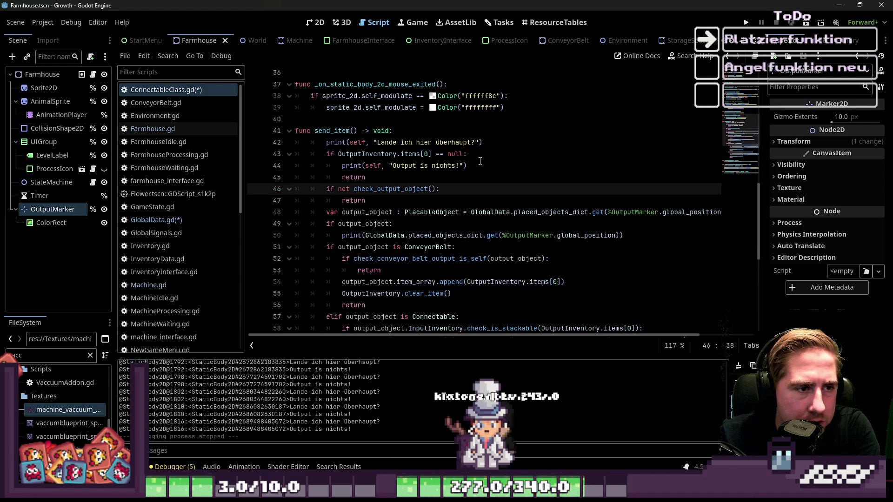
triple_click(480, 166)
key(BackSpace)
key(BackSpace)
mouse_move(483, 143)
mouse_down()
mouse_move(293, 147)
mouse_move(281, 132)
mouse_move(278, 144)
mouse_up()
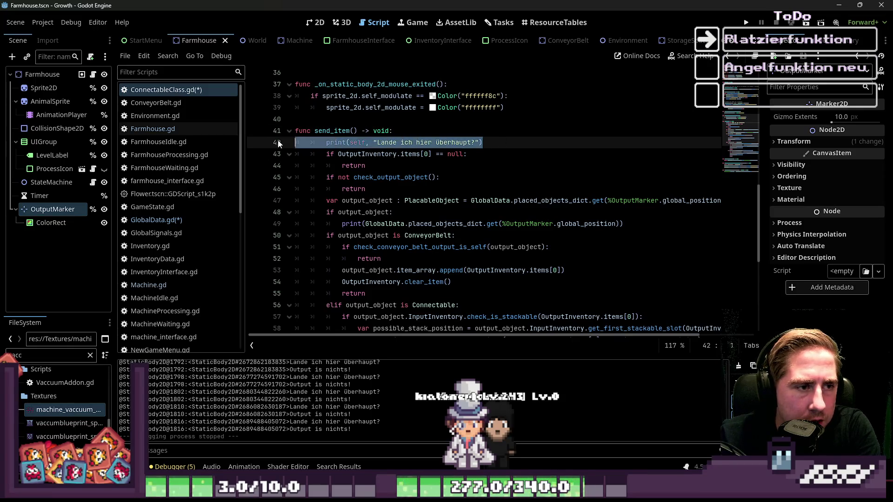
key(BackSpace)
key(BackSpace)
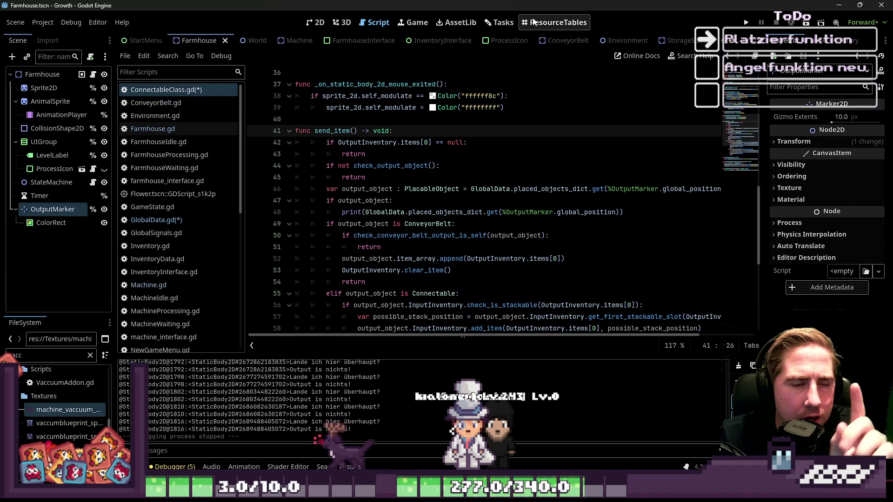
click(496, 23)
Step: Open the Platzier-Funktion ToDos task and trim its combined step to just 'Fehler-Sound'
scroll(511, 179, down, 5)
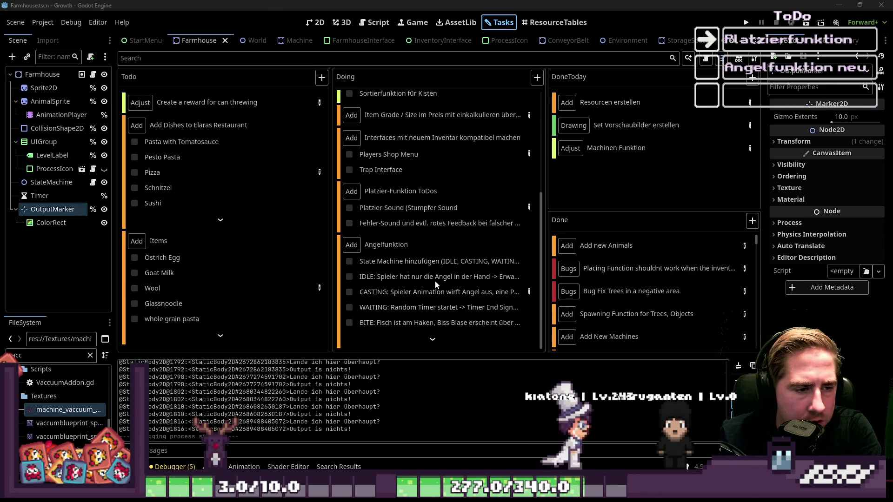
click(432, 337)
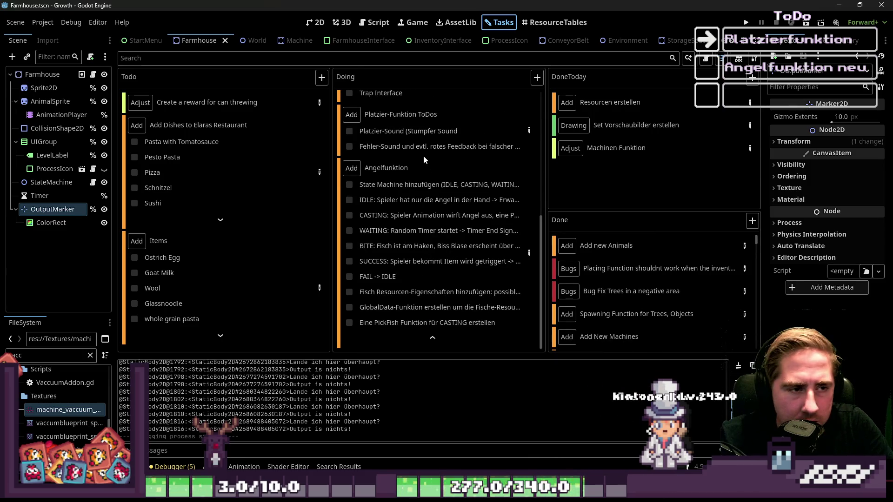
double_click(473, 144)
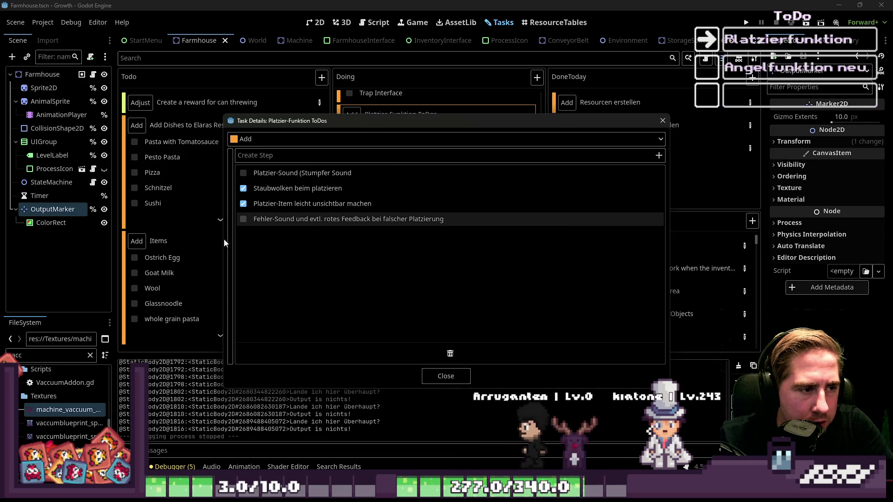
drag(233, 237, 343, 234)
click(382, 219)
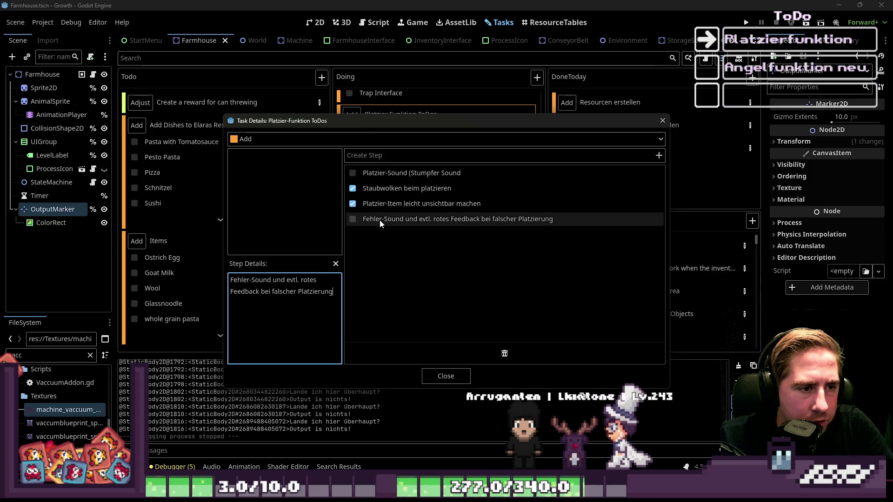
click(299, 291)
mouse_move(338, 291)
mouse_down()
mouse_move(281, 291)
mouse_move(301, 280)
mouse_up()
key(BackSpace)
key(BackSpace)
key(BackSpace)
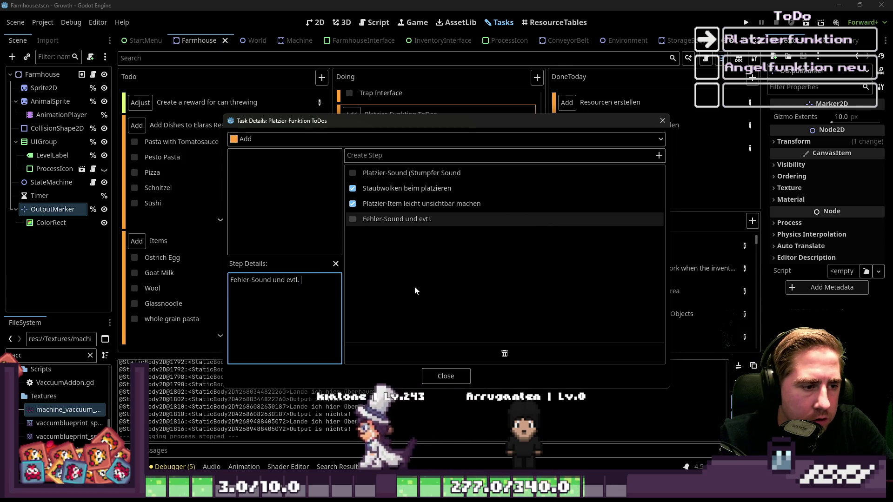
key(Return)
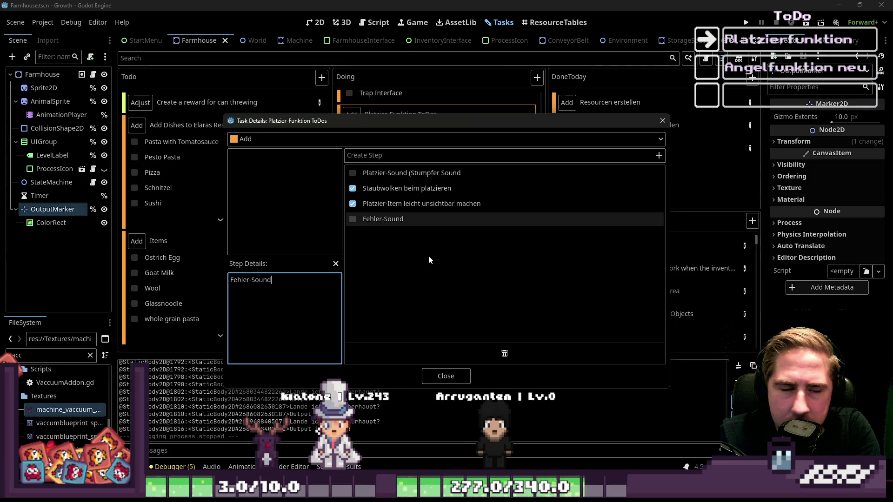
Step: Add a new step 'rotes Feedback bei falscher Platzierung' and close the task details
click(422, 158)
text(rotes Feedback bei falscher Platzierung)
key(Return)
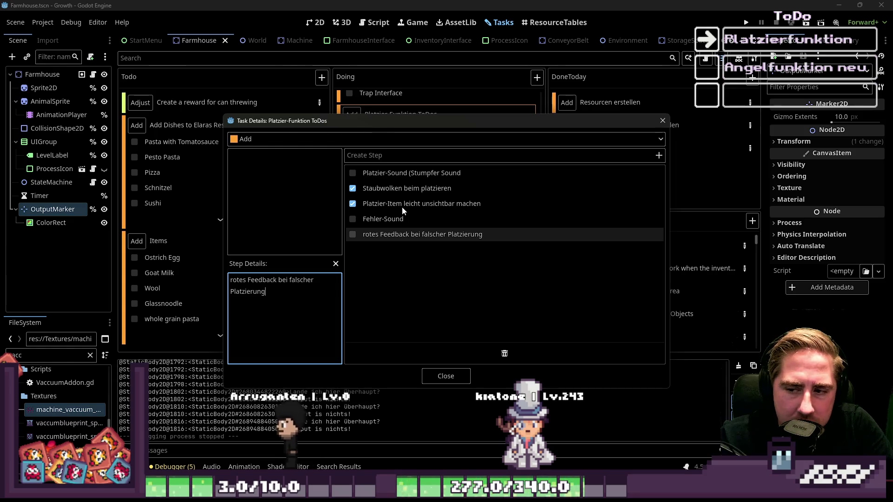
click(445, 376)
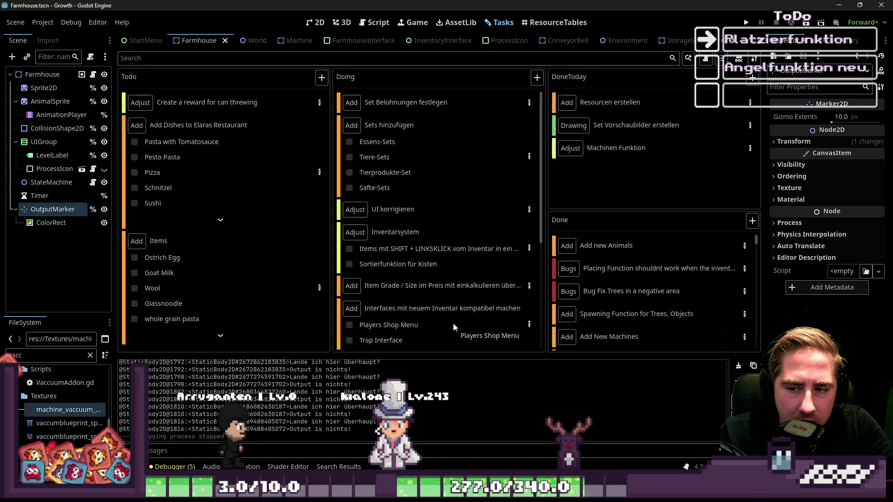
click(315, 28)
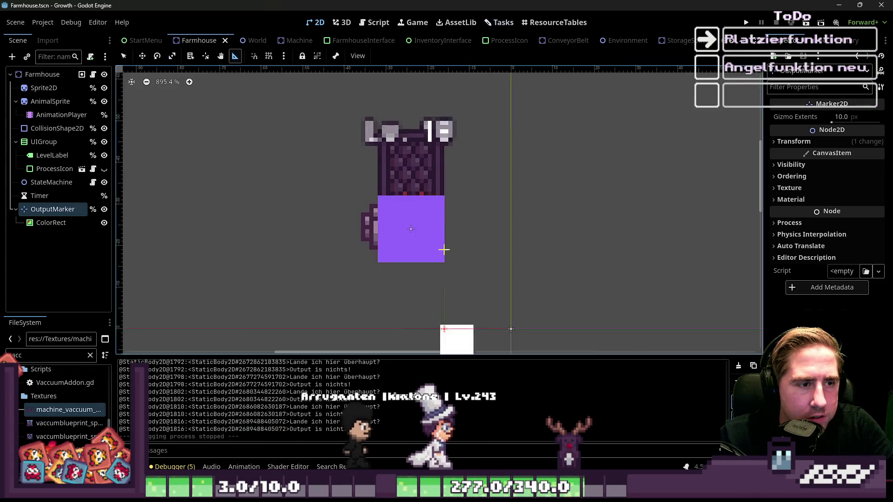
Step: Return to the script editor and widen the Inspector panel by dragging its divider
scroll(458, 229, down, 3)
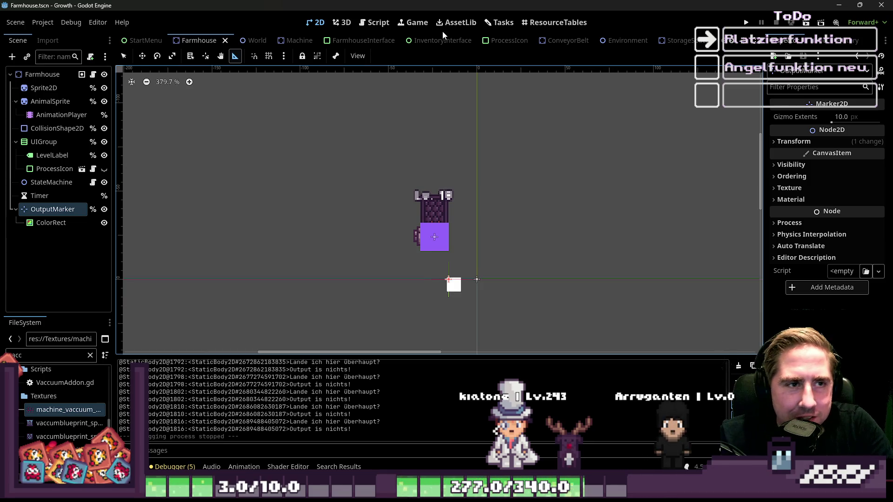
click(374, 22)
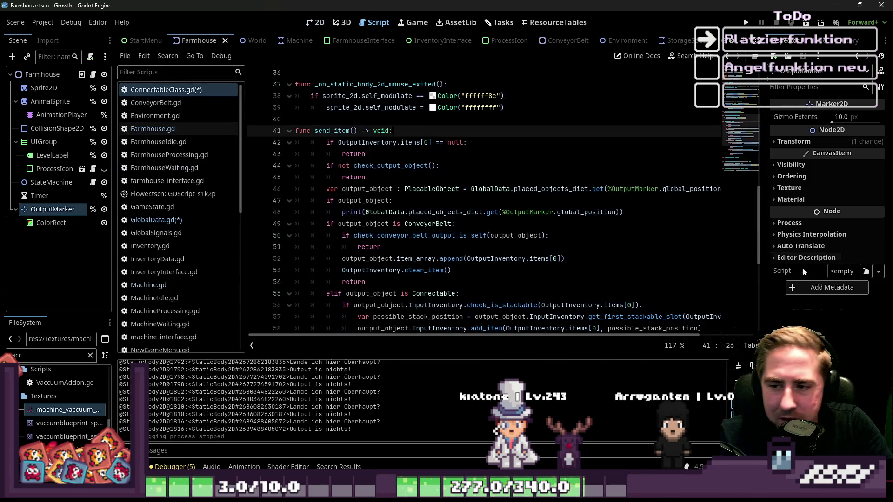
mouse_move(765, 264)
mouse_down()
mouse_move(732, 264)
mouse_move(787, 263)
mouse_up()
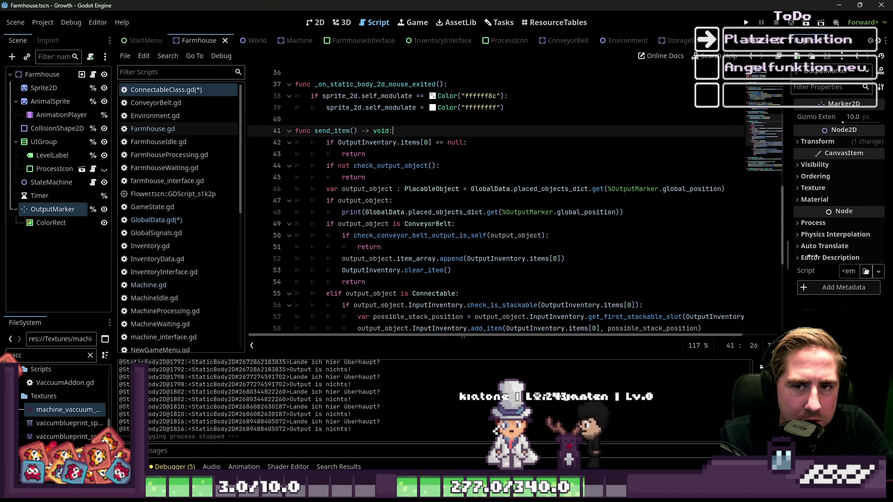
drag(788, 226, 752, 225)
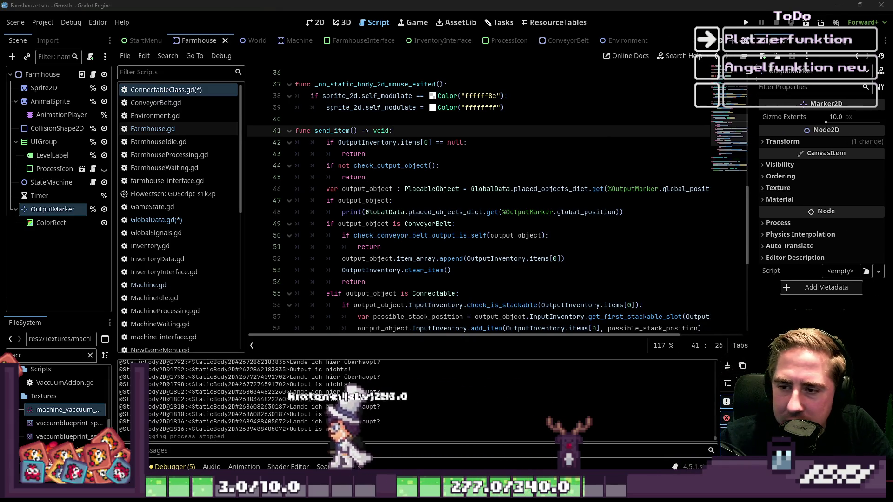
click(451, 154)
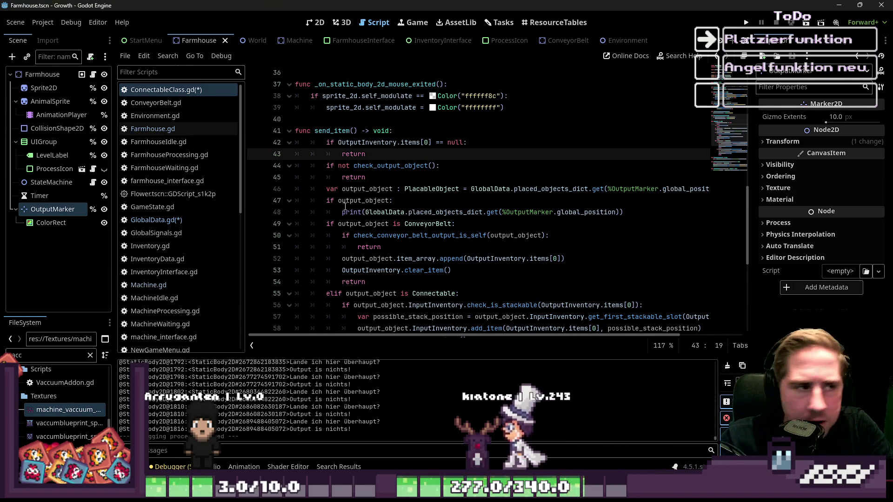
Step: Open Machine.gd from the script list and scroll to its top
scroll(465, 199, up, 10)
click(149, 284)
scroll(479, 225, up, 10)
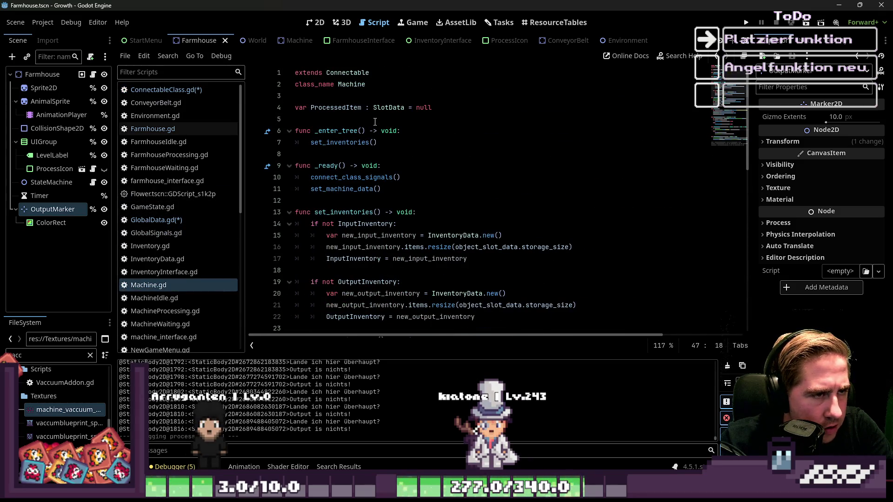
Step: Save all scripts and follow Machine's parent classes to Connectable and then PlacableObject
click(456, 175)
key(ctrl+s)
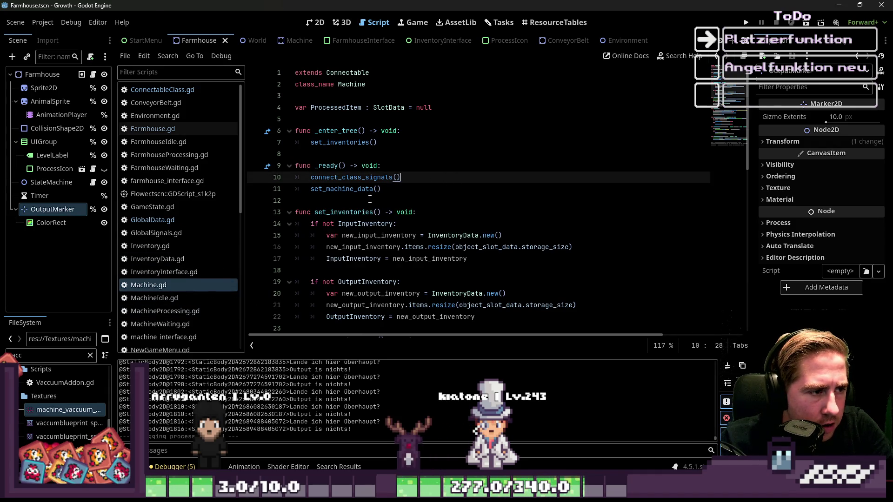
click(357, 84)
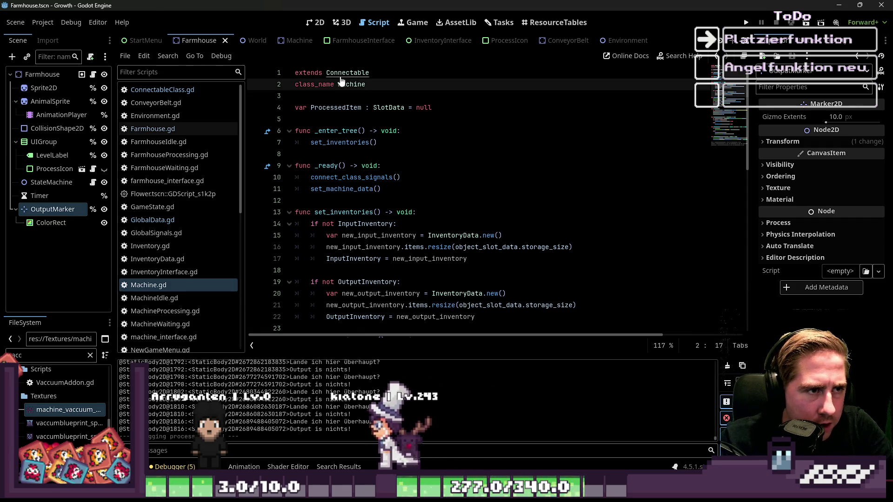
ctrl+click(349, 73)
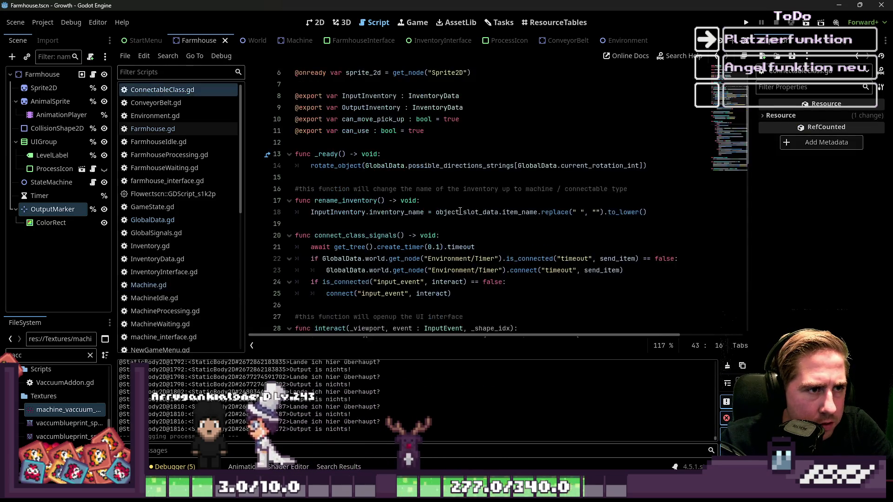
scroll(460, 212, up, 2)
ctrl+click(344, 75)
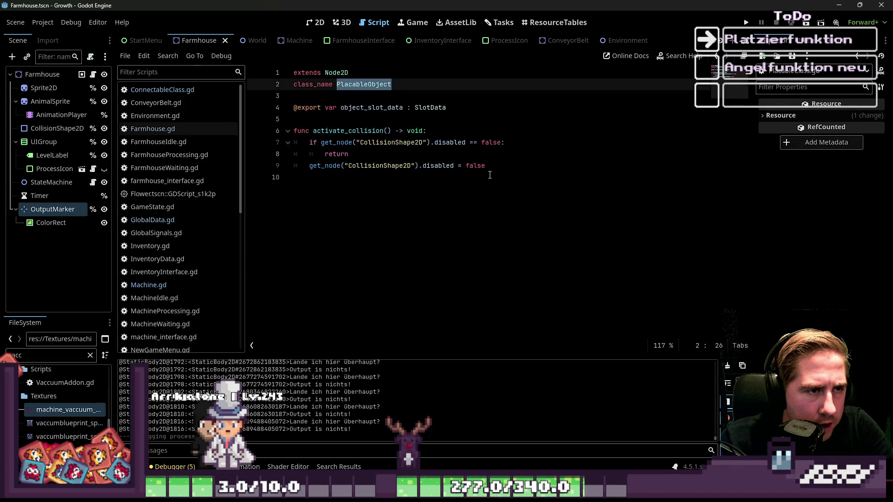
Step: Look over the PlacableObject script from its class_name line to the end
mouse_move(485, 187)
mouse_down()
mouse_move(432, 188)
mouse_move(277, 68)
mouse_up()
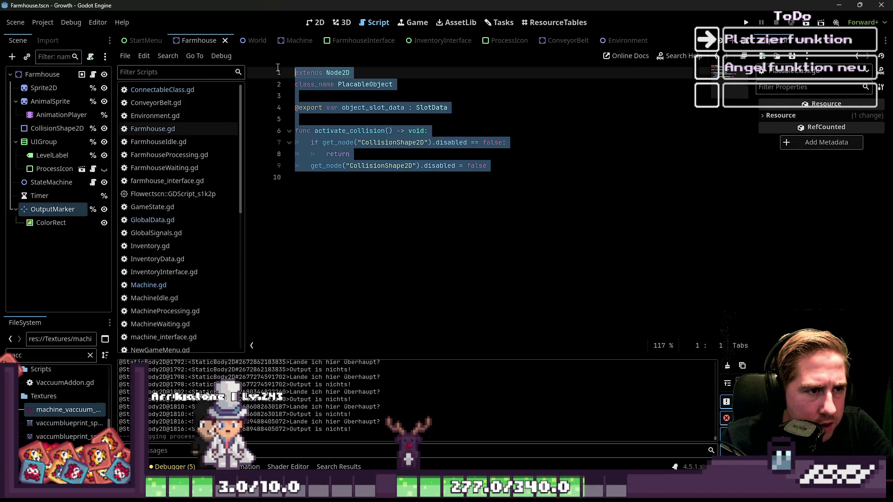
click(530, 217)
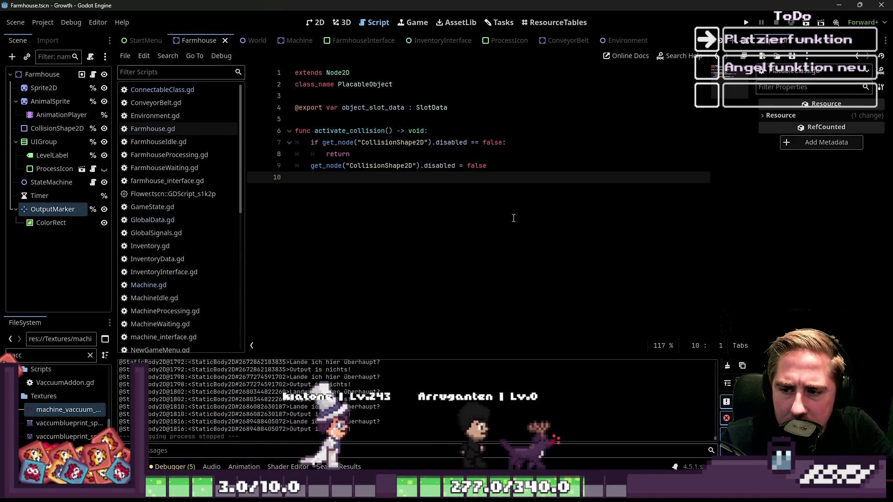
click(316, 85)
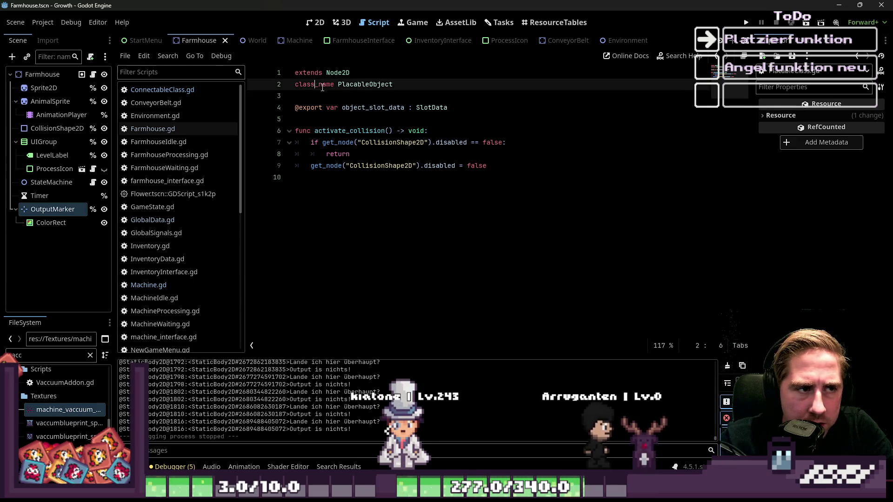
click(335, 96)
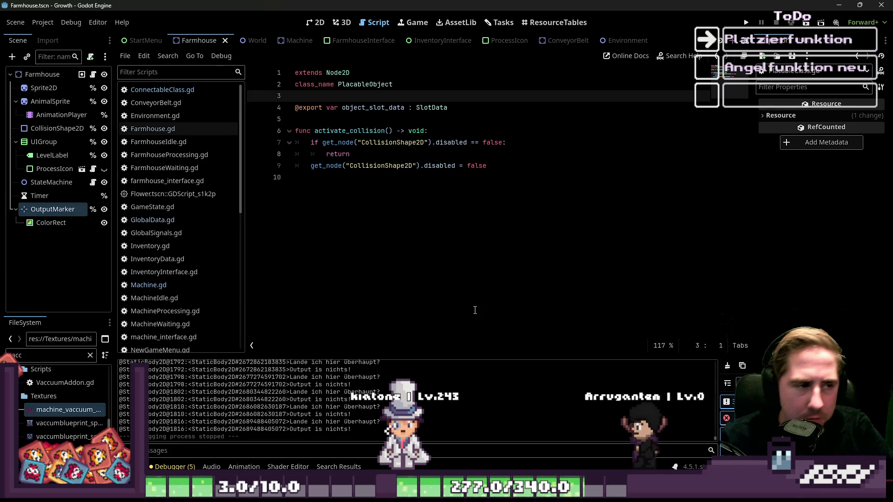
click(452, 235)
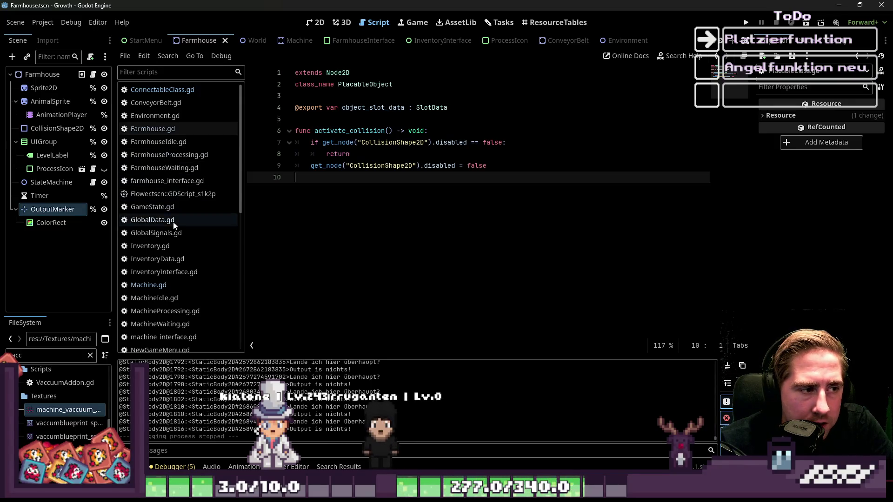
Step: Open GlobalData.gd and scroll down through its code
click(154, 220)
scroll(311, 236, down, 14)
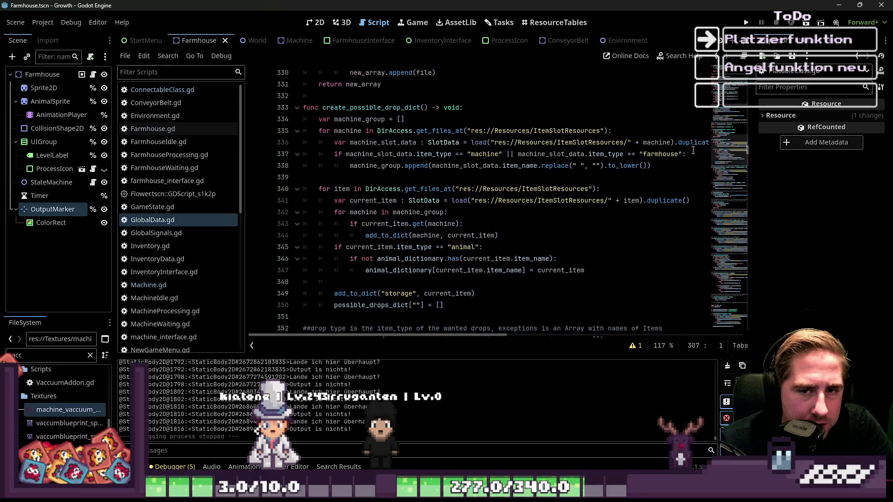
drag(746, 151, 753, 325)
mouse_move(747, 201)
mouse_down()
mouse_move(764, 291)
mouse_move(757, 332)
mouse_up()
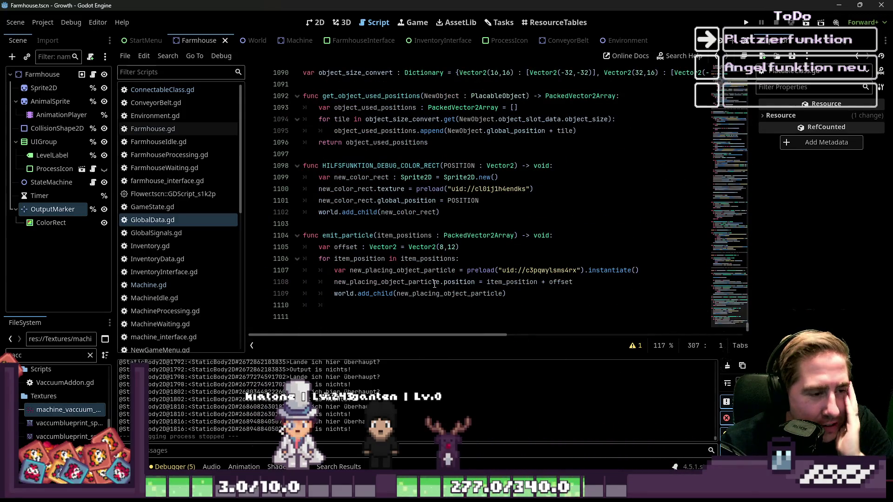
drag(357, 281, 357, 224)
click(357, 224)
Step: Review GlobalData's placed-object grid code, then show the Farmhouse scene in 2D
scroll(357, 234, up, 2)
scroll(357, 234, up, 5)
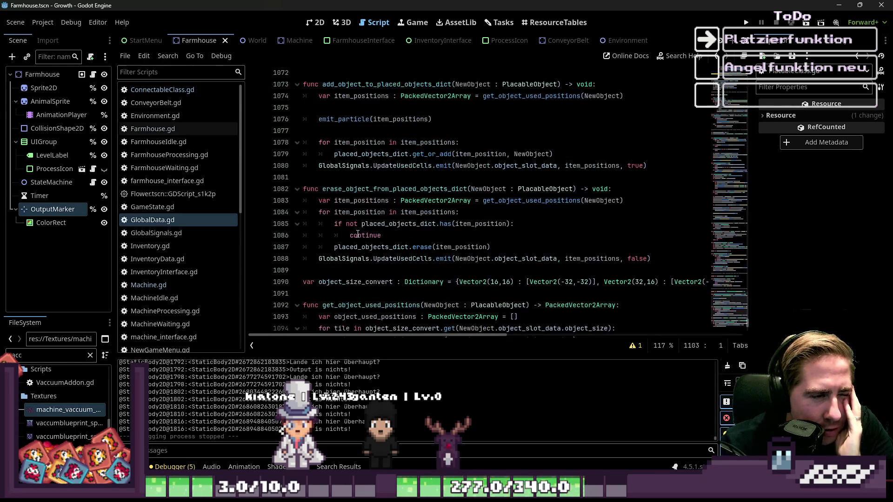
scroll(363, 233, up, 3)
mouse_move(325, 154)
mouse_down()
mouse_move(419, 253)
mouse_move(448, 302)
mouse_up()
scroll(531, 195, down, 2)
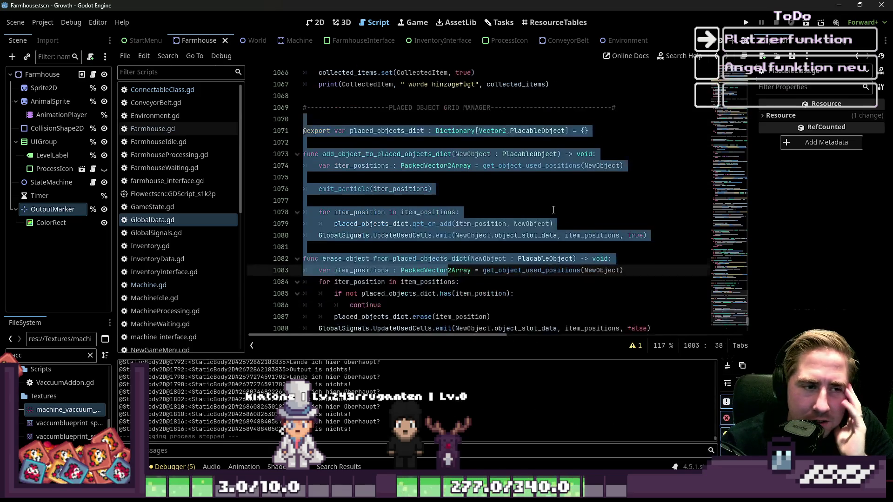
click(531, 189)
scroll(531, 186, down, 2)
scroll(531, 186, down, 4)
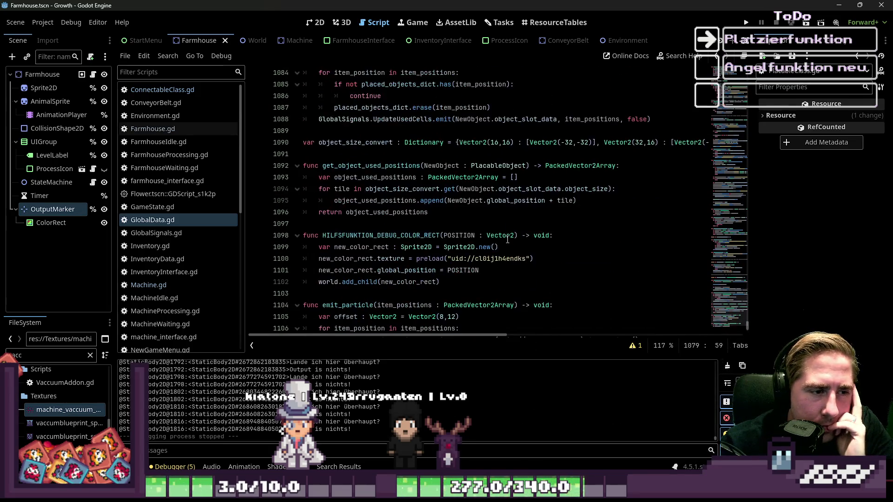
click(315, 22)
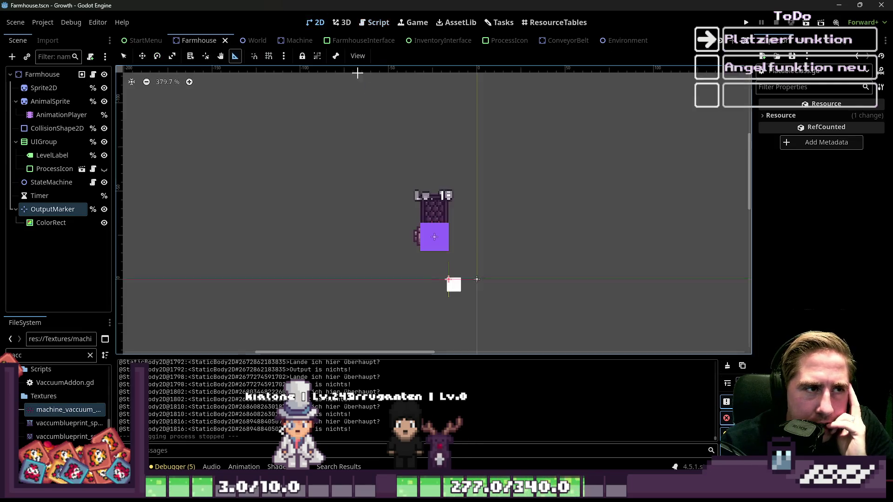
Step: Delete the white ColorRect node from the Farmhouse scene
scroll(452, 271, up, 4)
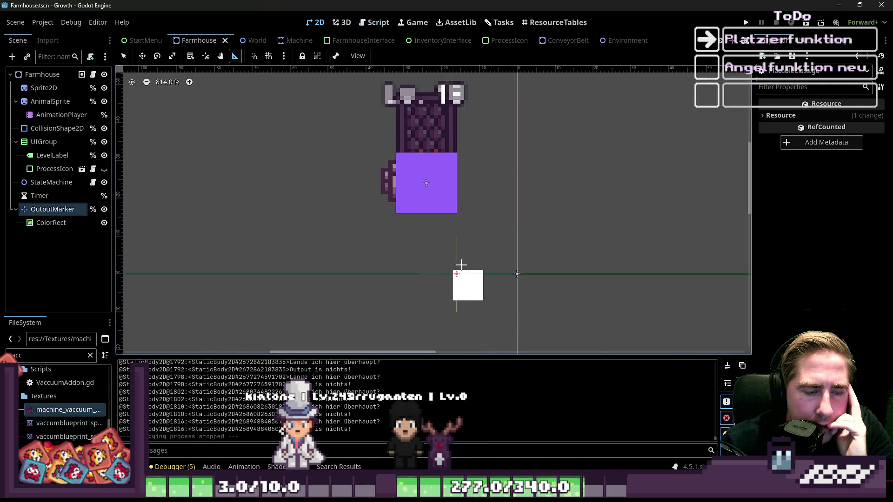
scroll(475, 276, up, 1)
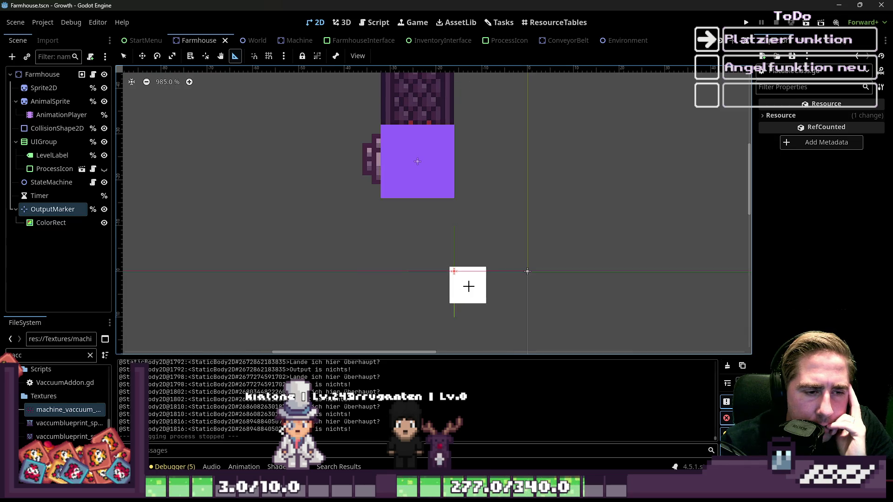
click(66, 226)
key(Delete)
key(Return)
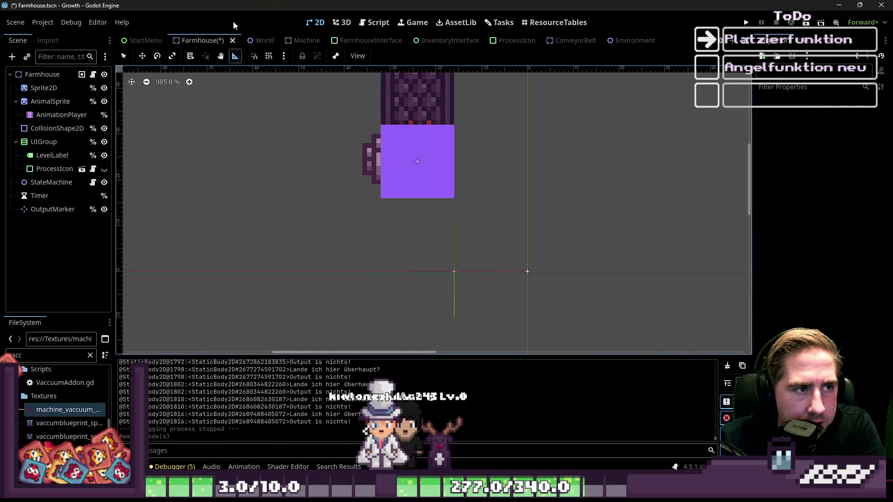
Step: Delete the Machine scene's ColorRect node and save the Machine scene
click(286, 41)
click(51, 209)
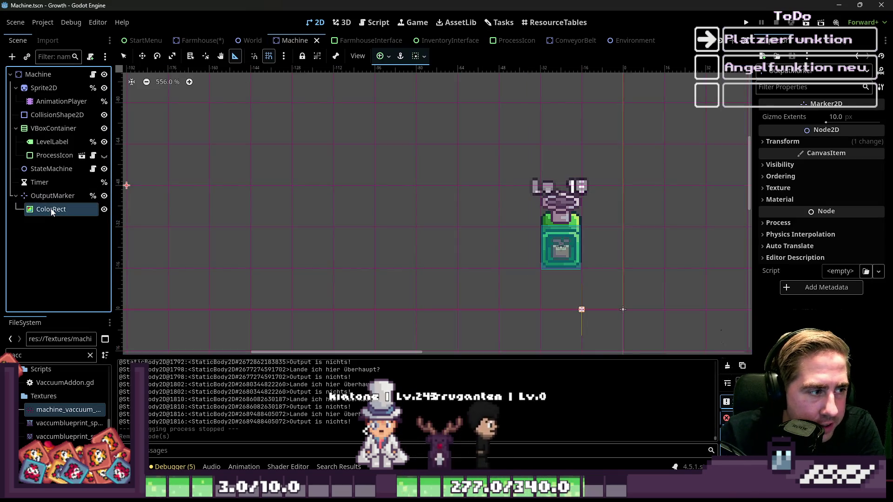
key(Delete)
key(Return)
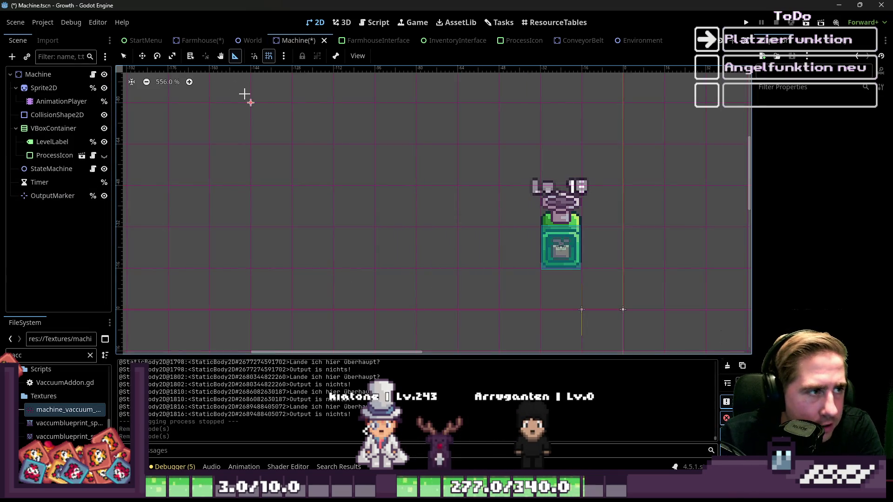
key(ctrl+s)
Step: Move the Machine scene's OutputMarker to (-16, 0) and save the scene
scroll(488, 211, up, 2)
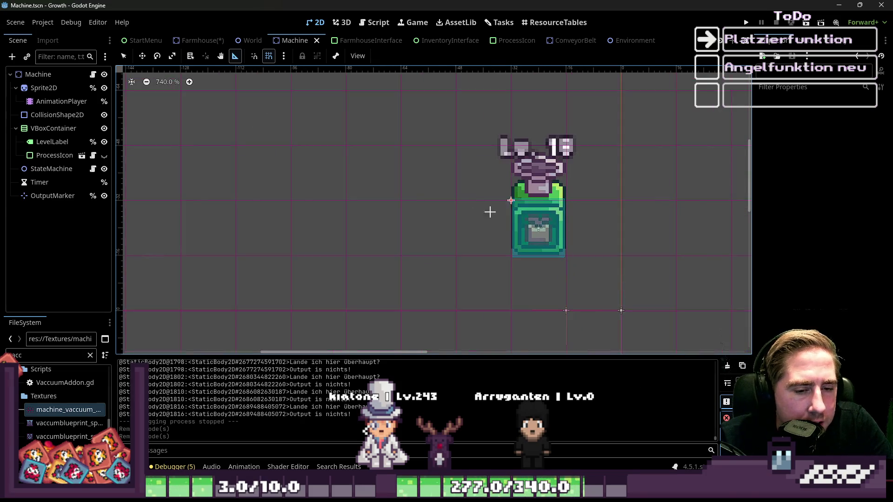
scroll(545, 284, up, 1)
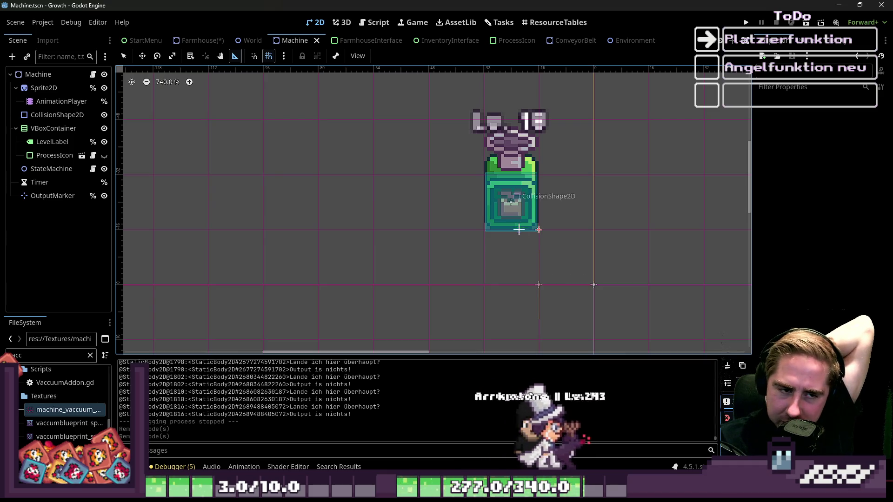
click(140, 57)
click(46, 195)
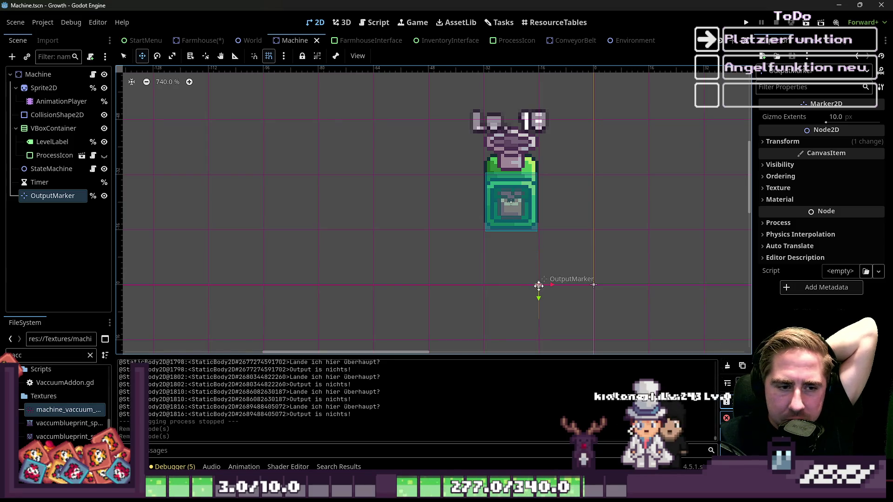
drag(538, 285, 540, 234)
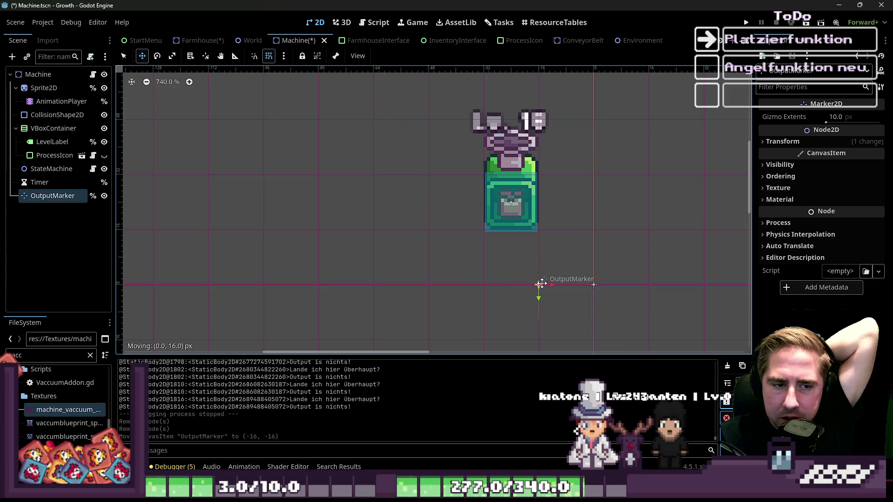
drag(541, 283, 540, 285)
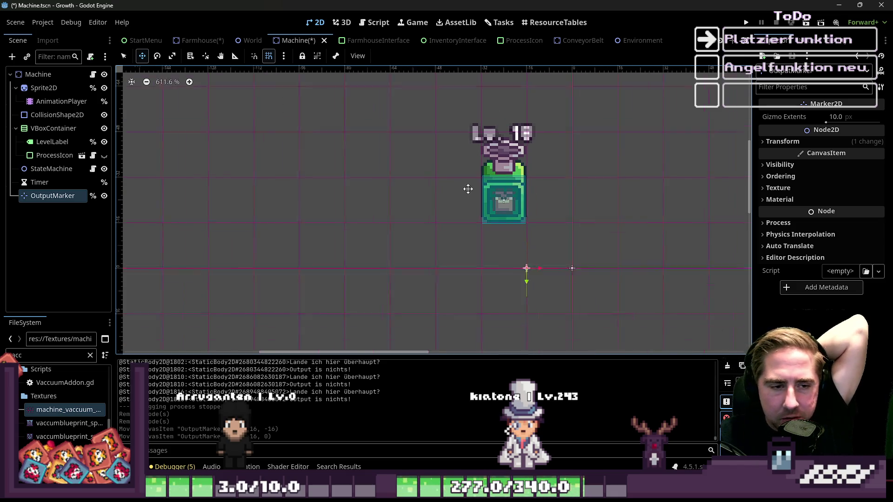
scroll(516, 299, up, 4)
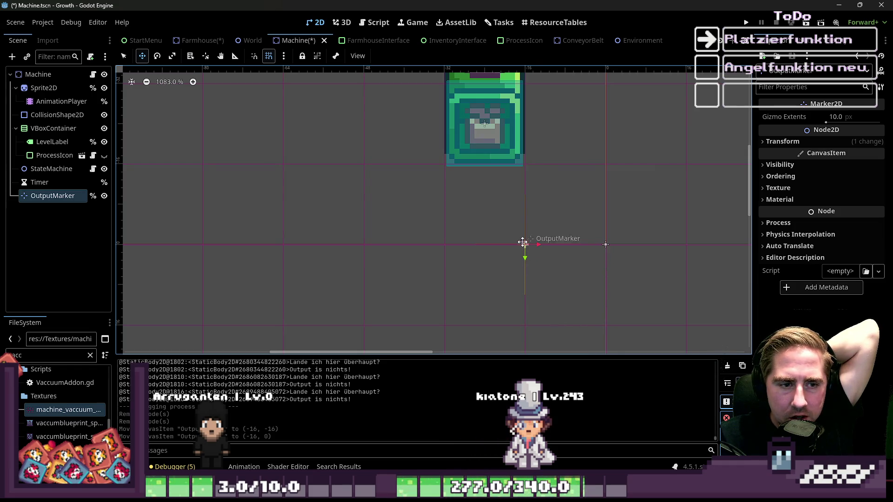
key(Escape)
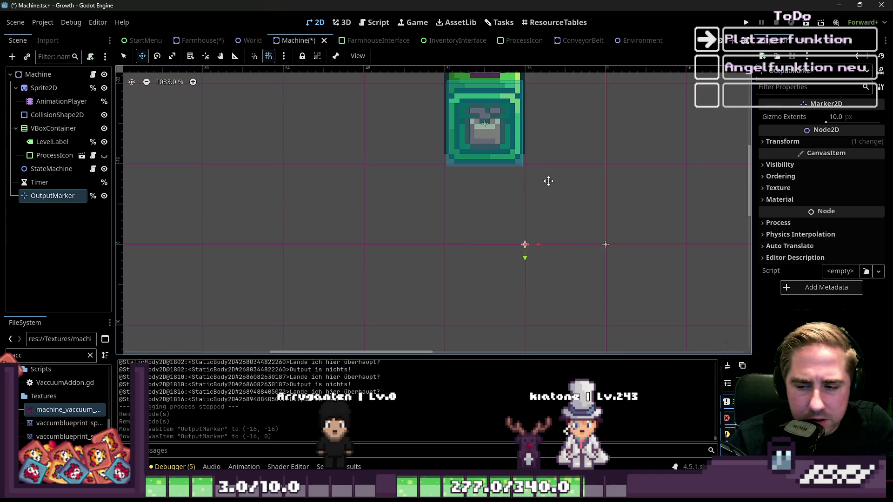
scroll(514, 295, down, 4)
key(ctrl+s)
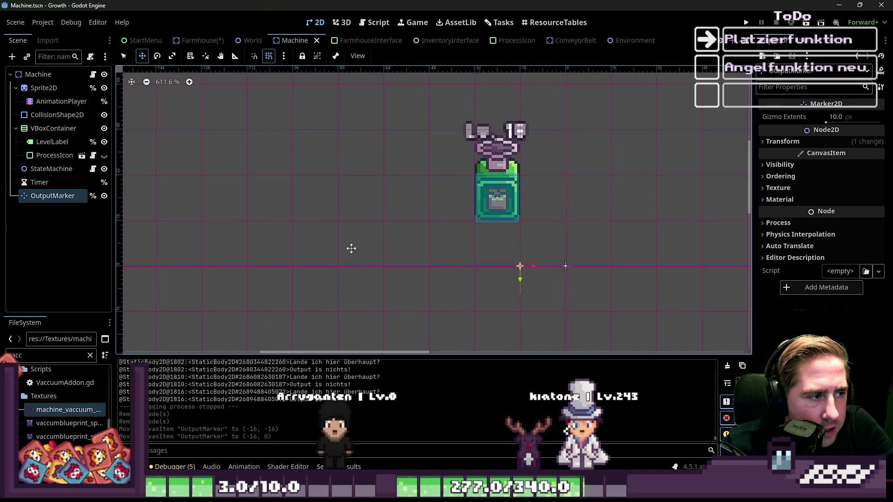
Step: Return to the Farmhouse scene and save it
scroll(487, 296, up, 2)
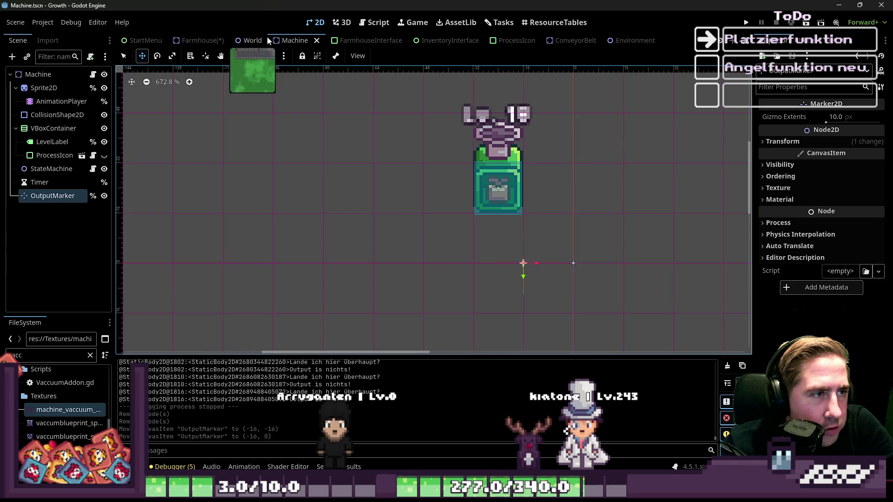
click(198, 40)
key(ctrl+s)
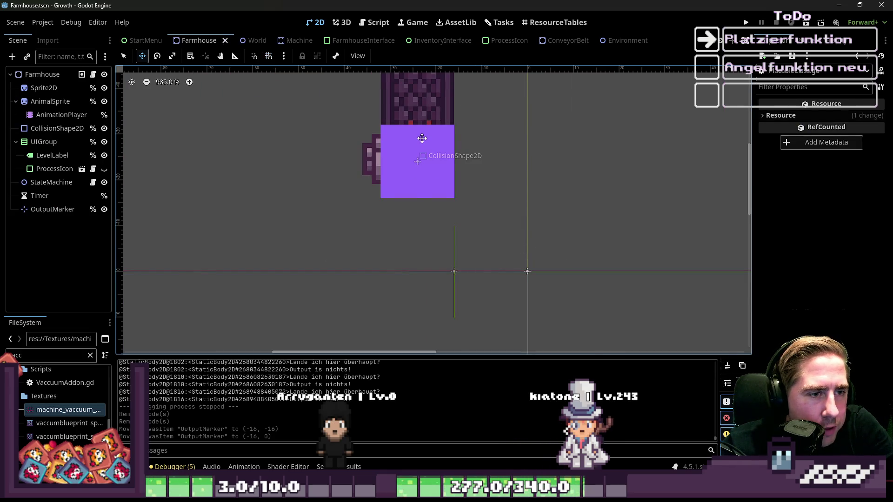
Step: Reset the Farmhouse collision shape's debug colour to default and save the scene
click(422, 138)
click(811, 145)
scroll(523, 270, down, 6)
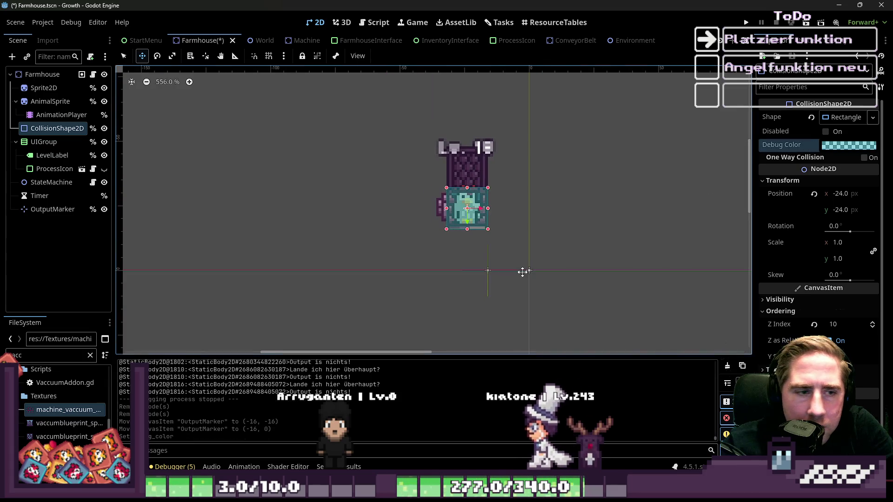
key(ctrl+s)
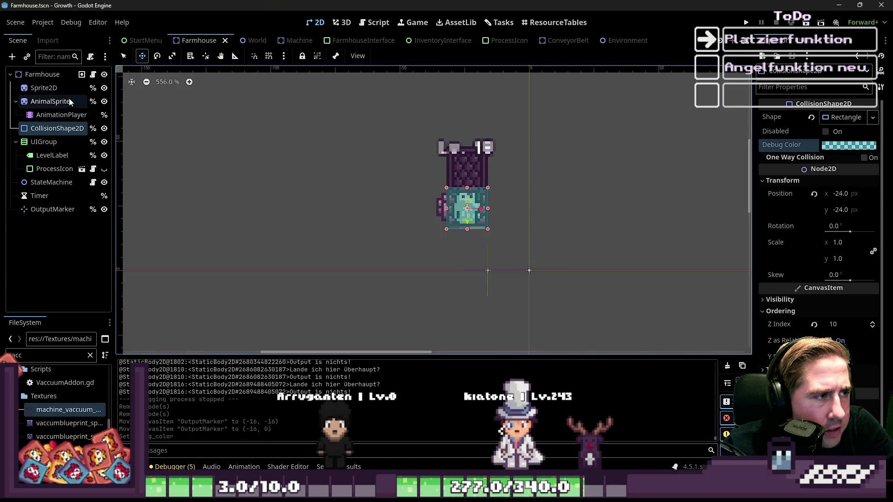
Step: Select the AnimalSprite node, then switch to the Tasks board
click(70, 101)
click(104, 101)
scroll(579, 226, down, 1)
click(578, 227)
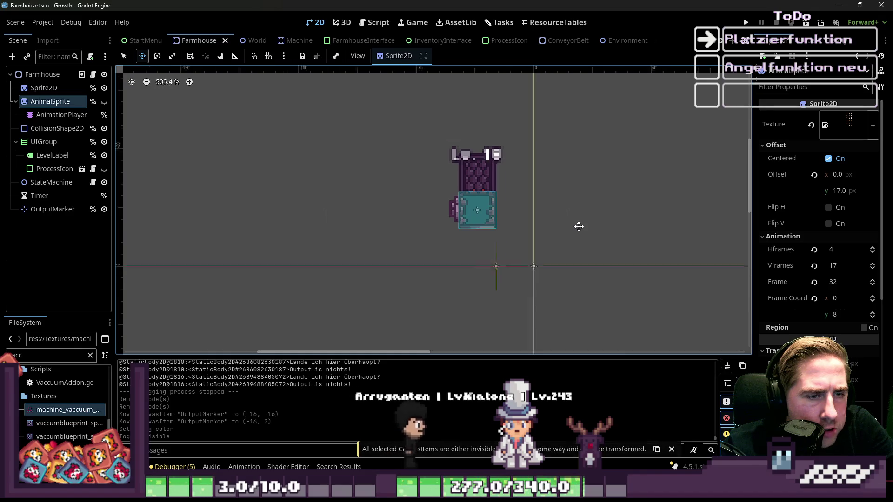
scroll(578, 226, down, 1)
click(578, 227)
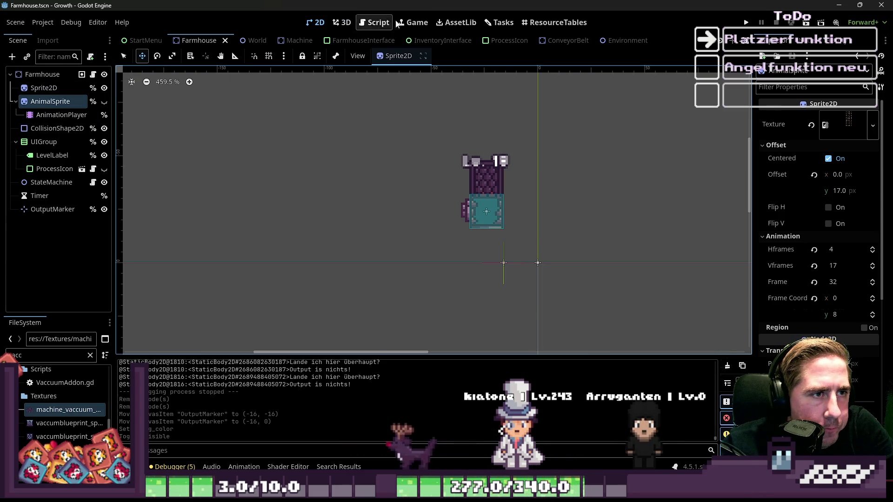
click(500, 22)
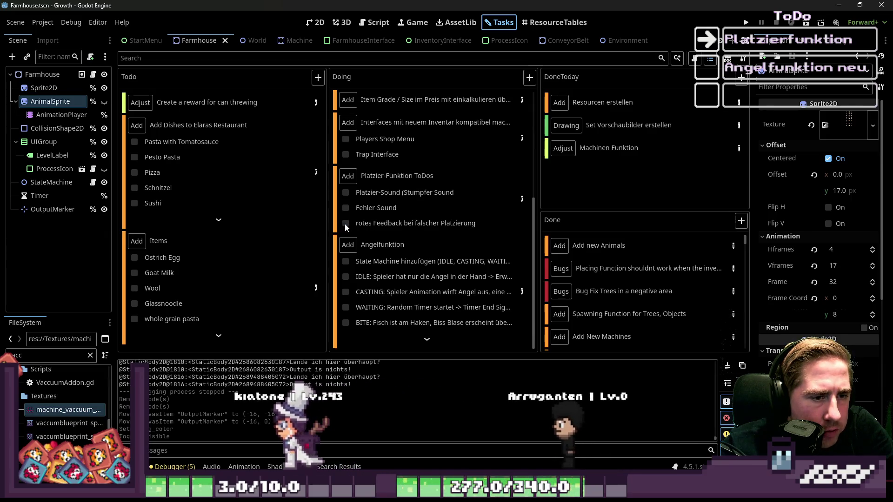
Step: Run the project to start a debug playtest of the Growth game
scroll(358, 226, up, 1)
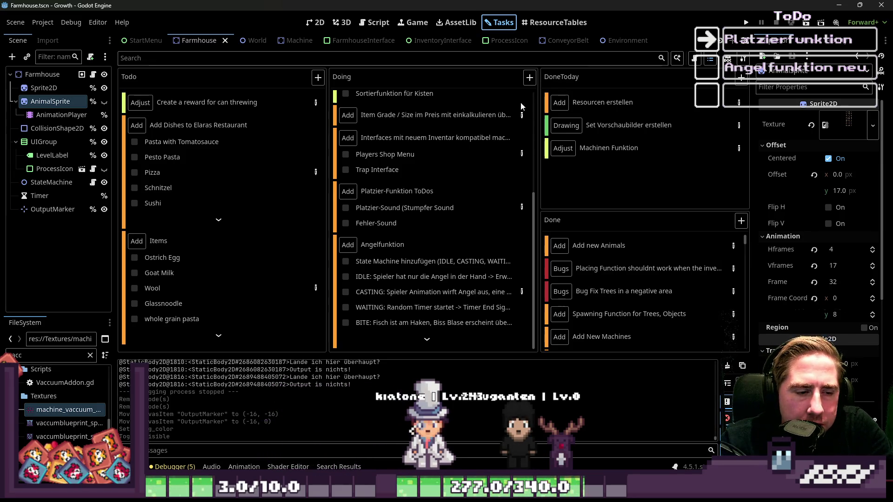
click(750, 25)
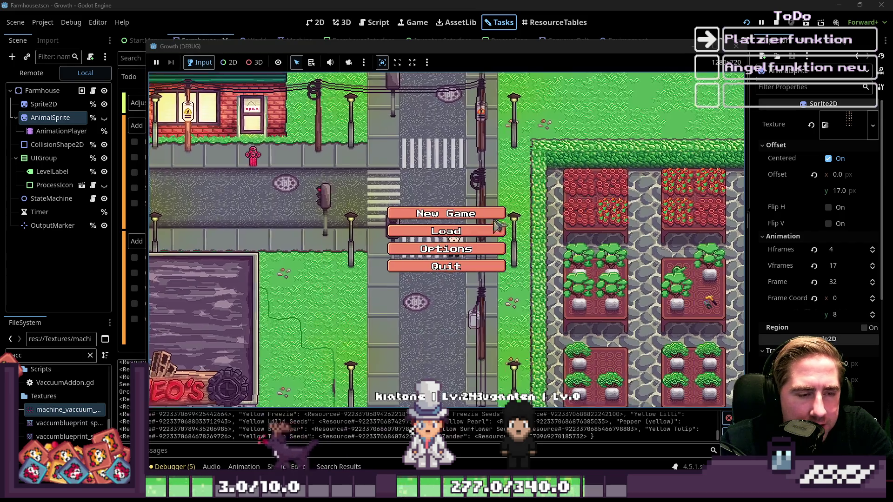
Step: Start a new game with a character named 'dsav' and begin playing
click(463, 227)
text(dsav)
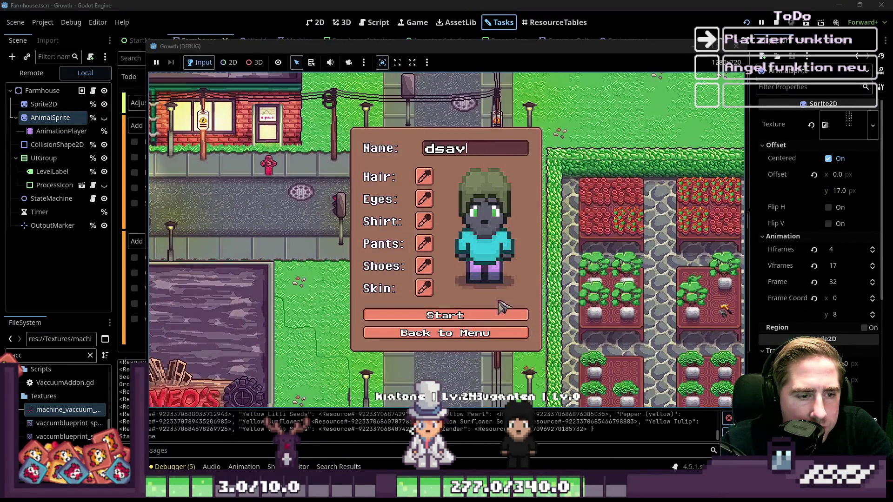
click(445, 316)
Step: Browse the inventory, select hotbar slot 1, walk around the field, then return to the editor
key(i)
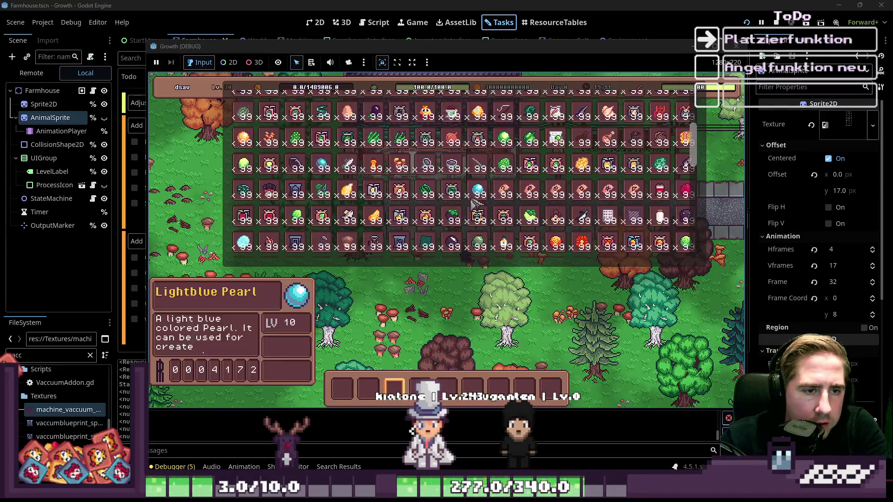
scroll(294, 126, down, 5)
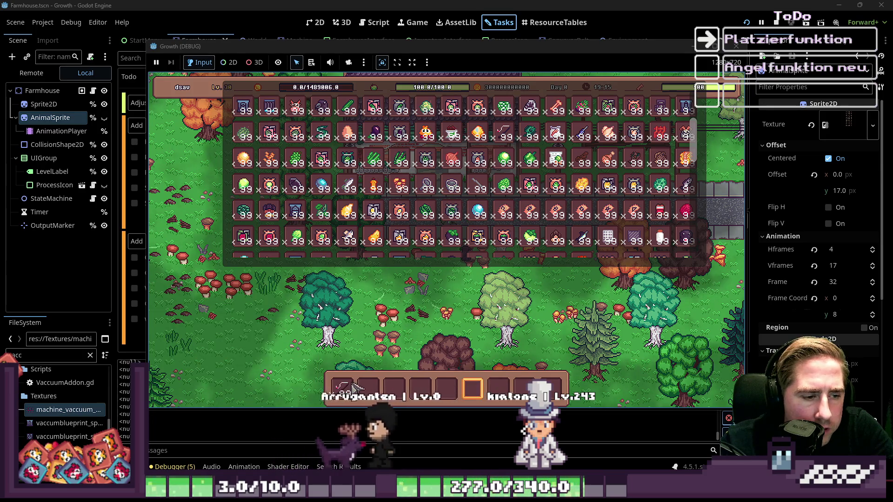
key(i)
key(1)
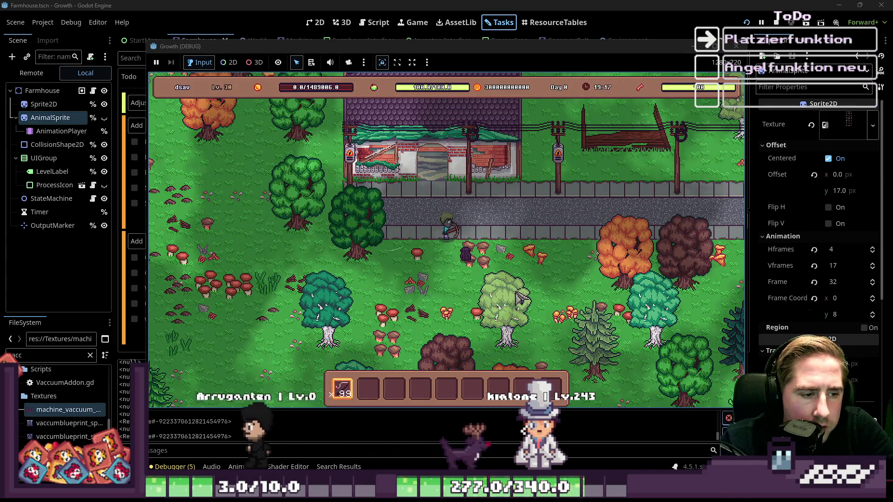
key(w+d)
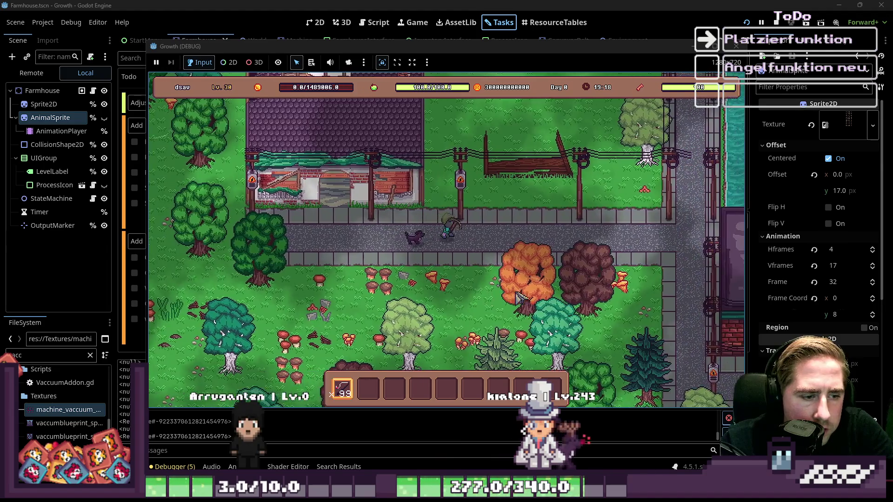
key(w+d)
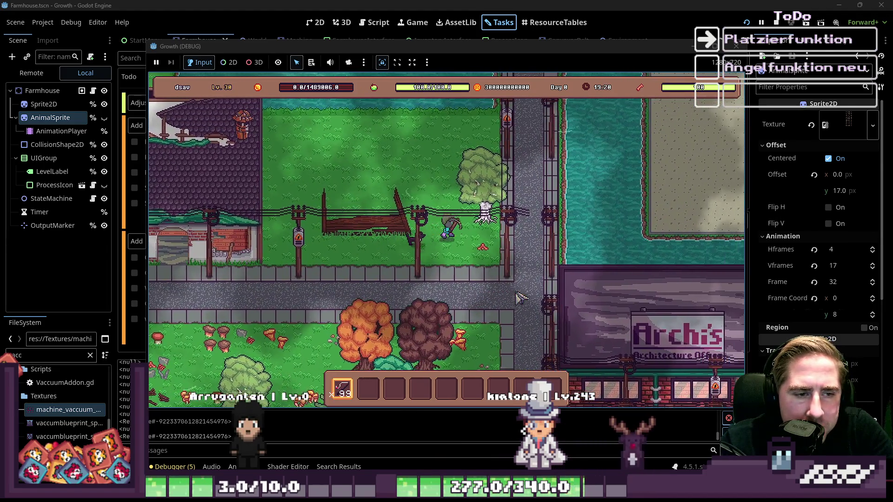
key(w+d)
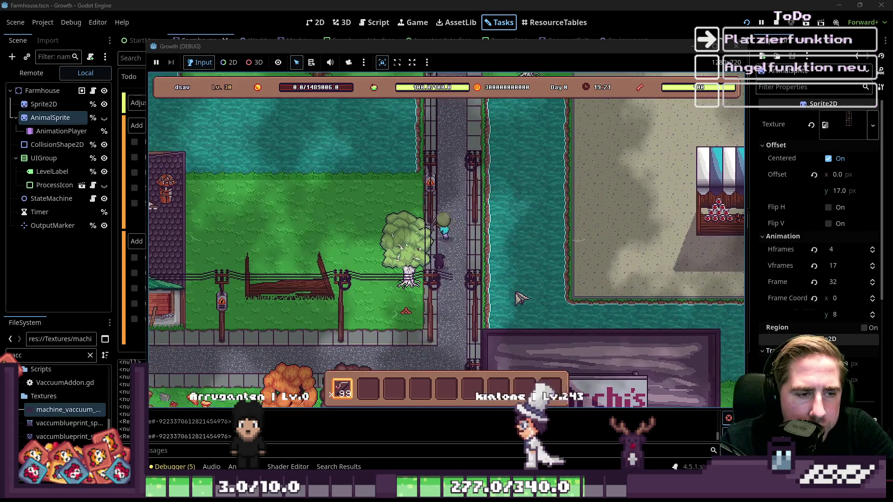
key(w+a)
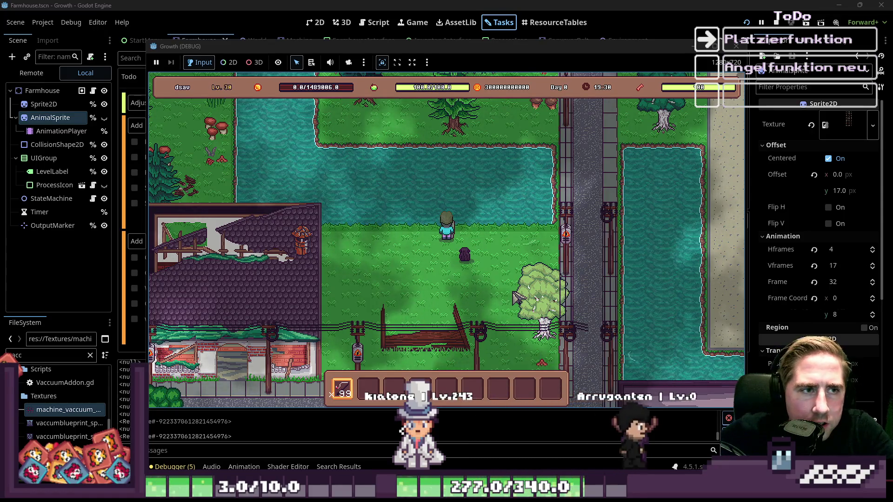
click(376, 8)
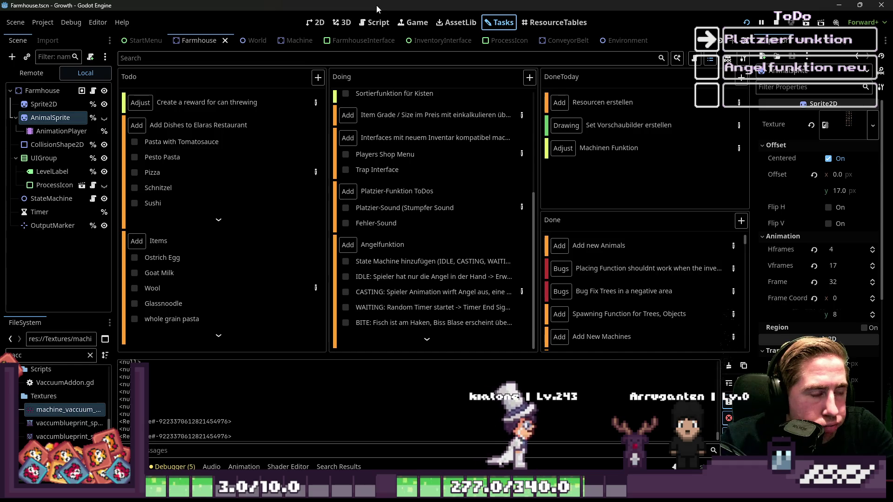
Step: Clear the FileSystem filter, expand addons to reveal kanban_tasks, and show the ResourceTables editor
scroll(37, 406, up, 2)
scroll(37, 406, up, 3)
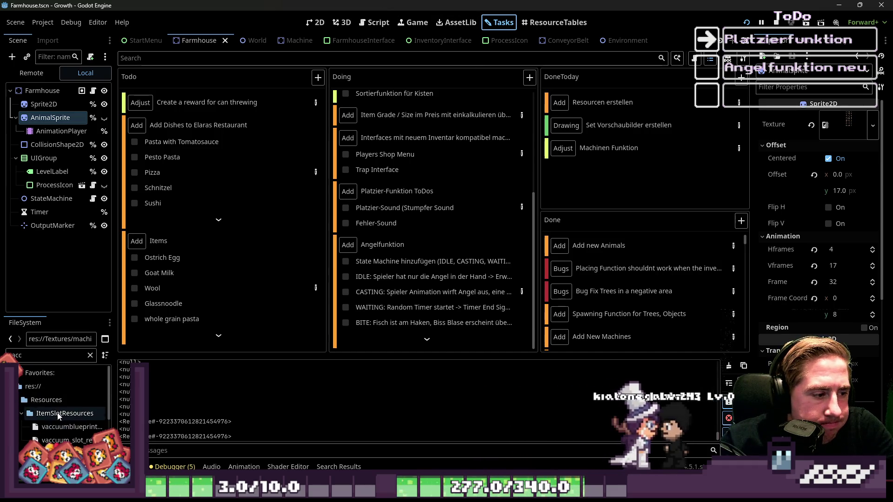
key(BackSpace)
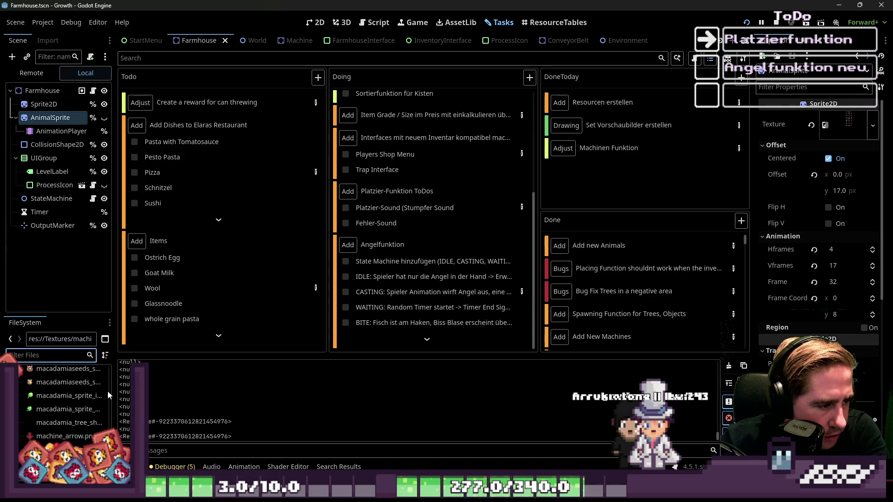
scroll(106, 366, up, 10)
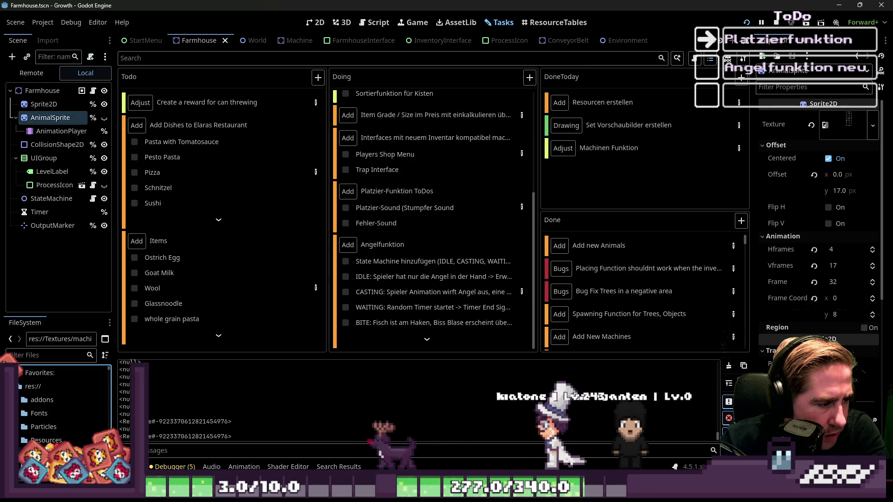
click(18, 399)
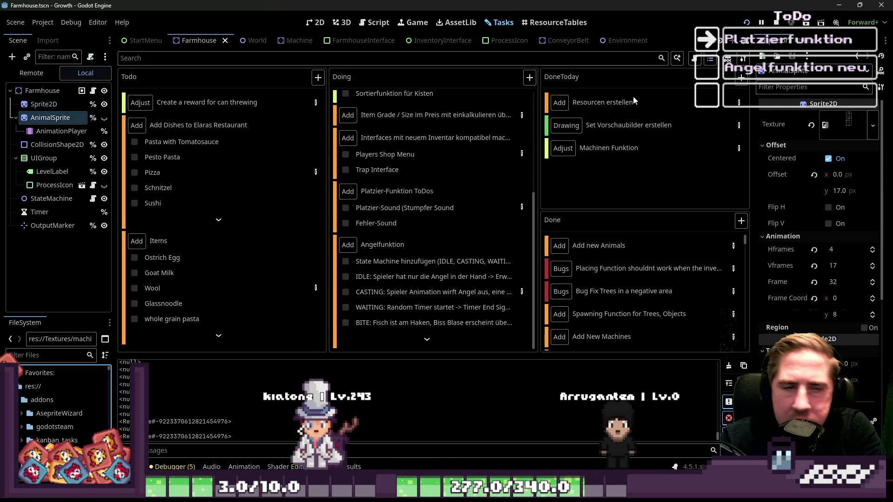
click(524, 22)
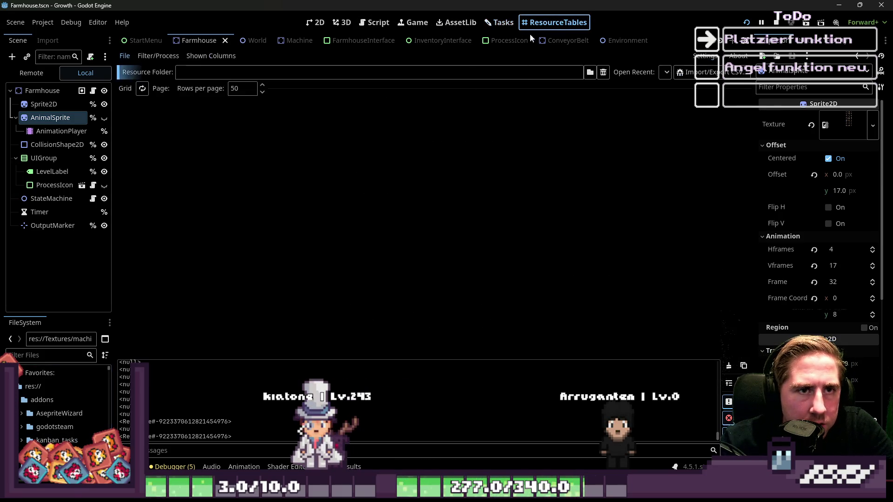
Step: Search the asset library for 'kanban Tas' to find Kanban Tasks - Todo Manager 2, then return to the task board
click(252, 69)
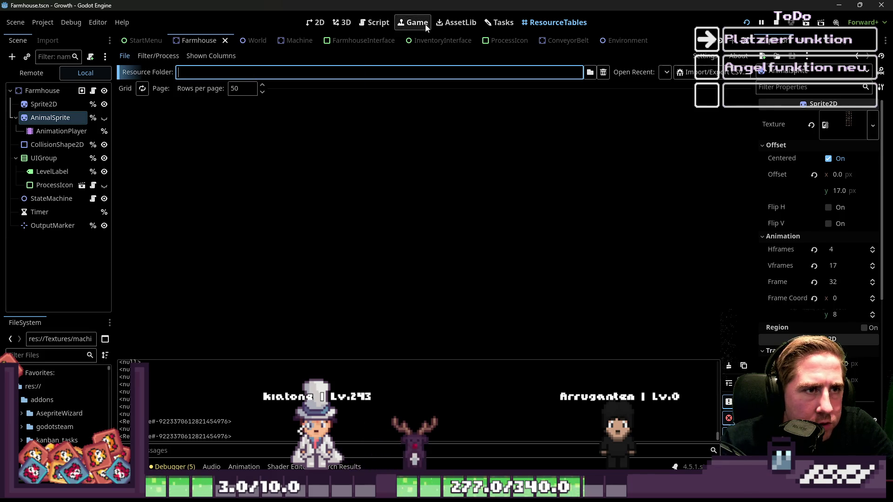
click(456, 22)
text(kanban Tas)
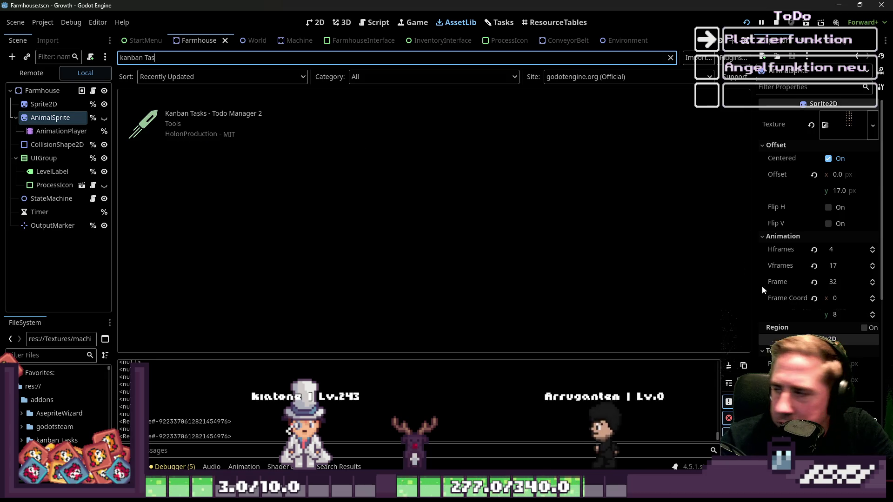
click(529, 24)
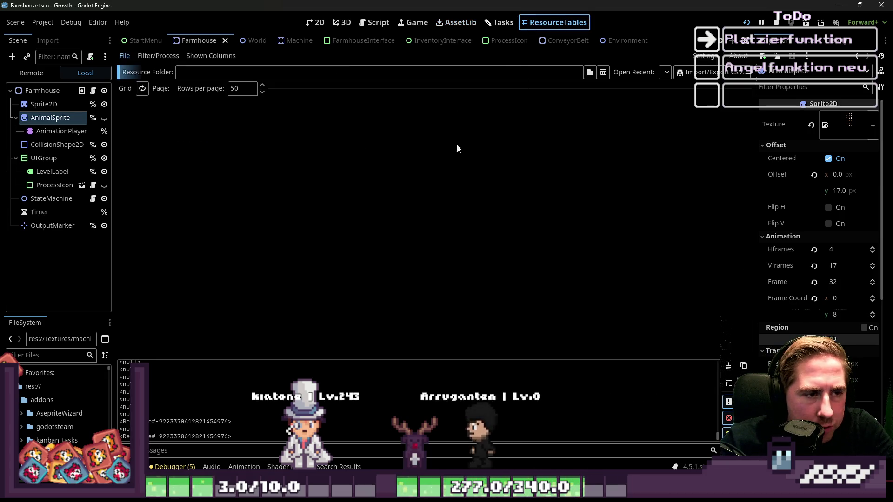
click(458, 24)
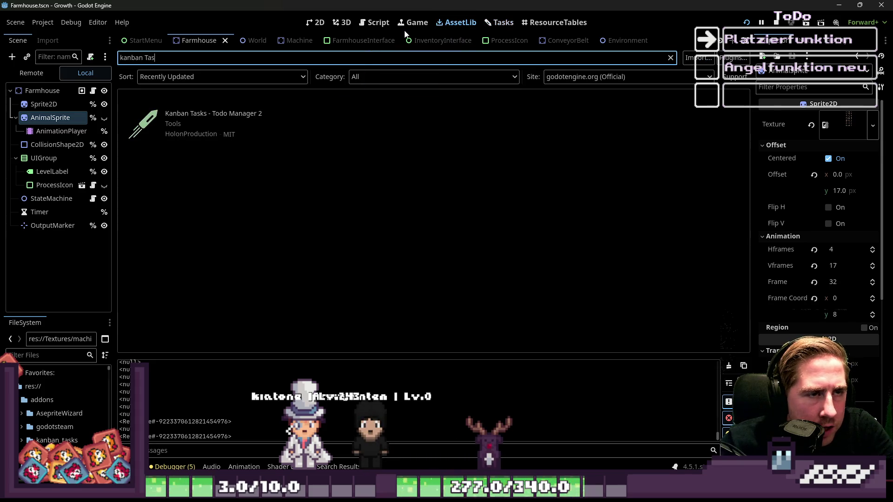
click(495, 22)
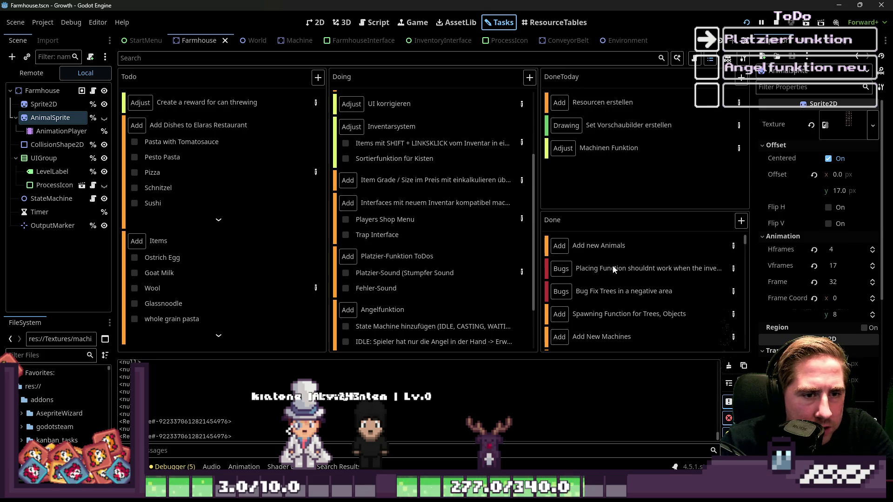
scroll(613, 270, down, 3)
mouse_move(741, 250)
mouse_down()
mouse_move(737, 310)
mouse_move(735, 232)
mouse_up()
double_click(583, 219)
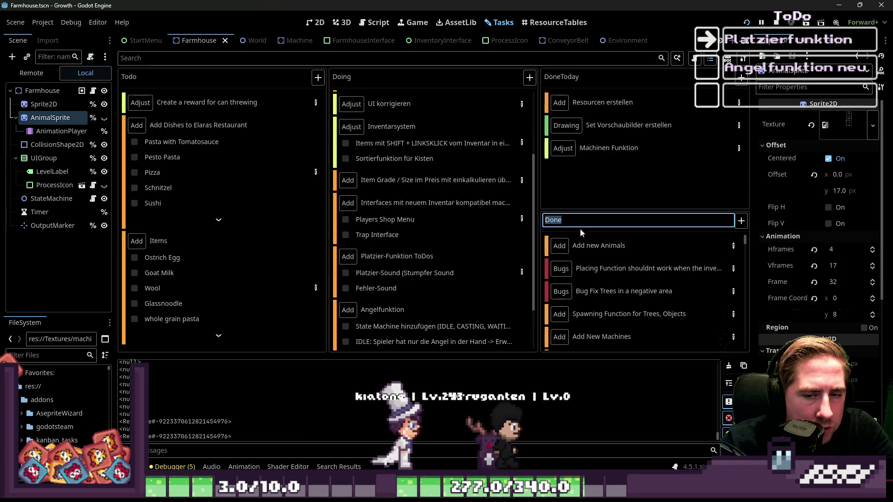
click(740, 221)
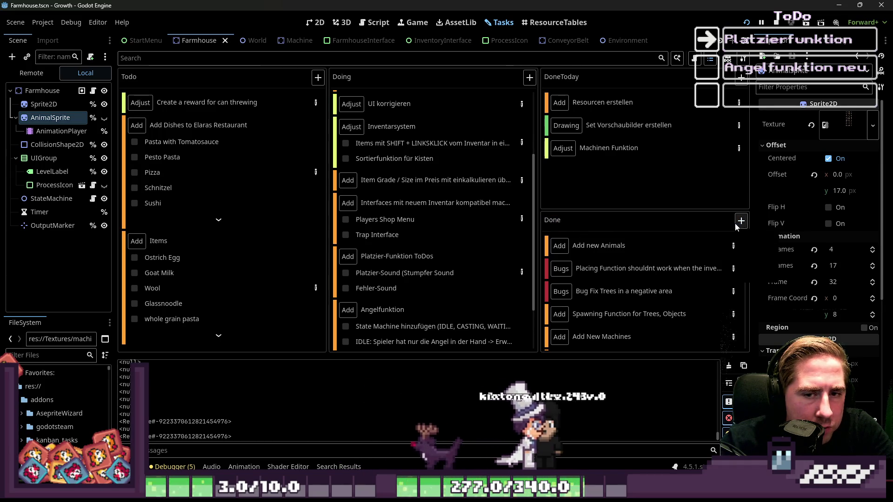
click(740, 221)
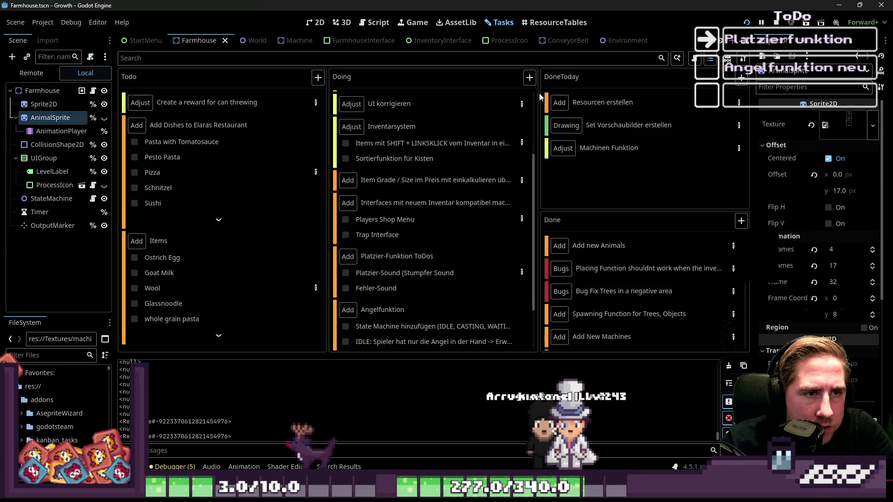
scroll(442, 144, up, 5)
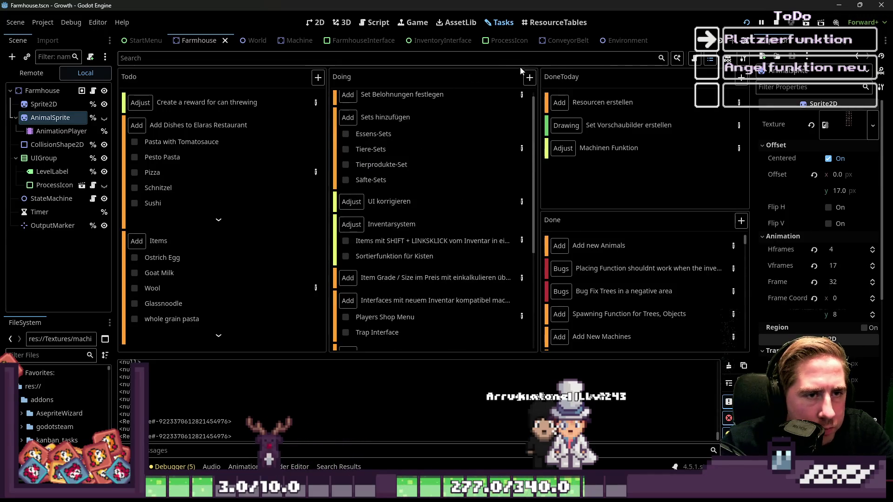
click(530, 78)
click(534, 132)
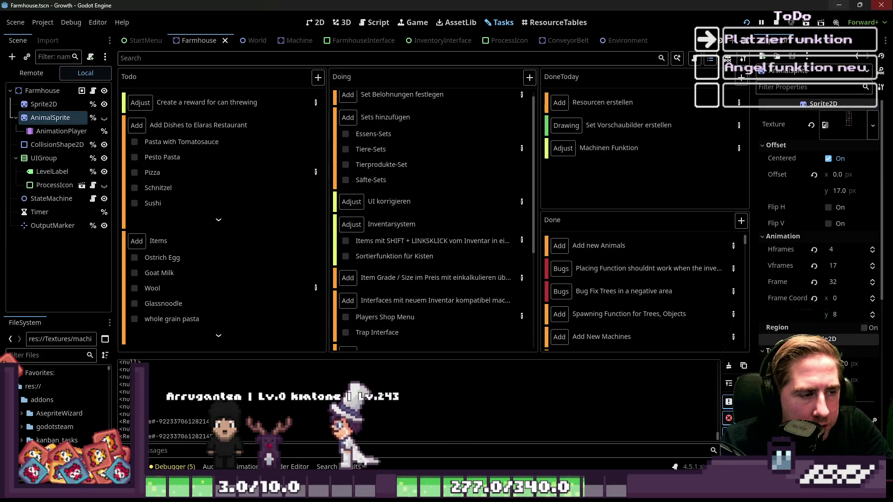
click(553, 22)
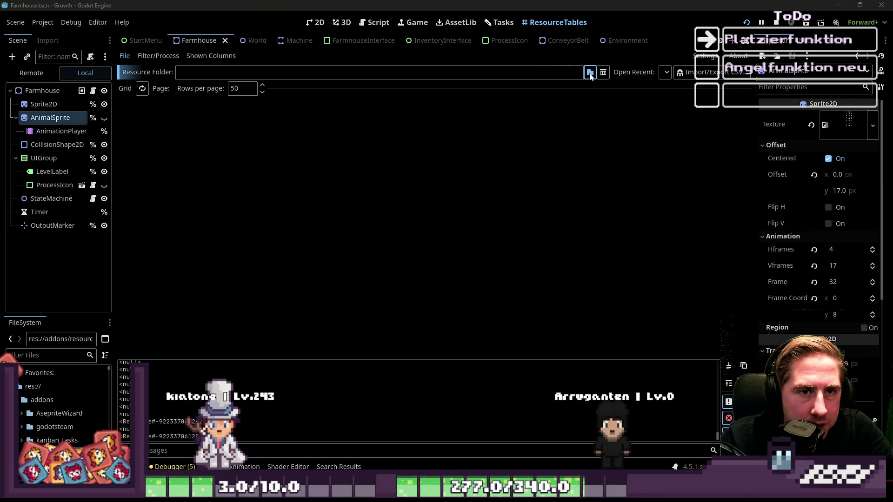
Step: Load the ItemSlotResources folder into the resource table and review its column list
click(590, 74)
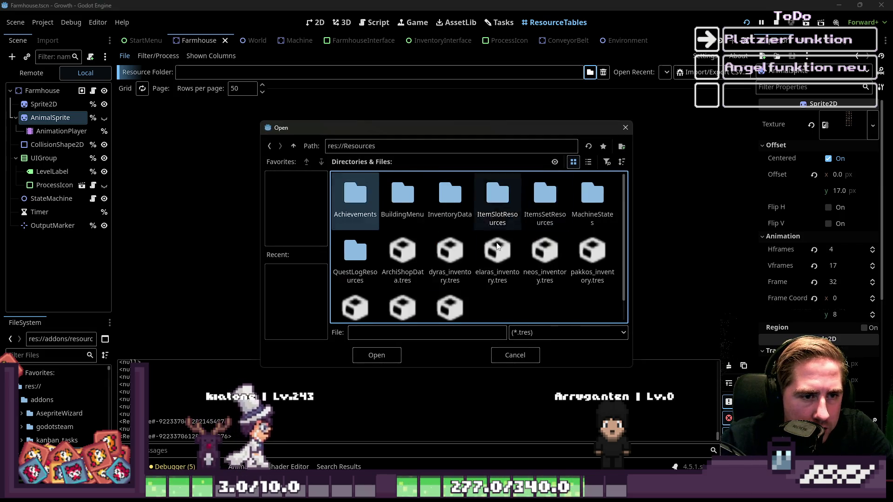
click(497, 205)
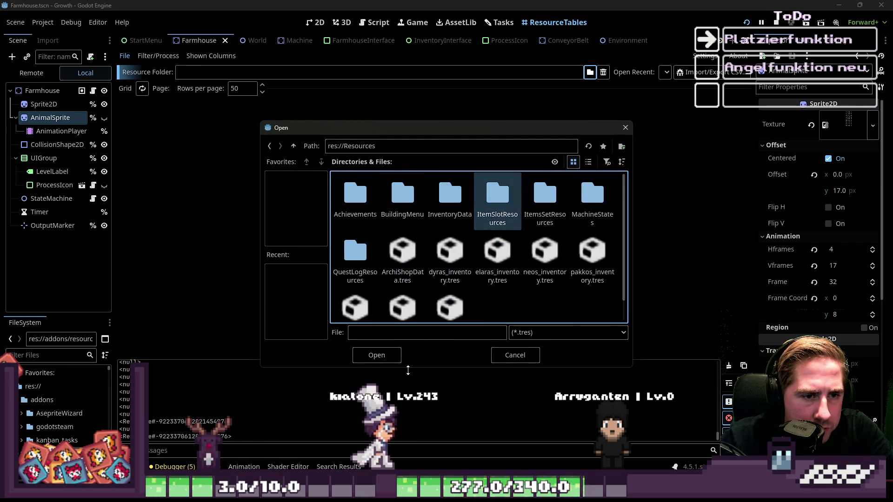
key(Tab)
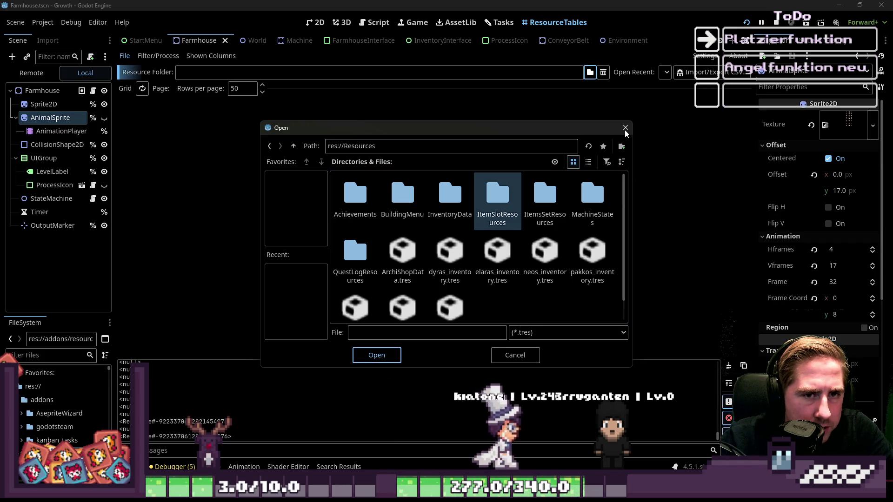
click(362, 362)
scroll(297, 240, down, 10)
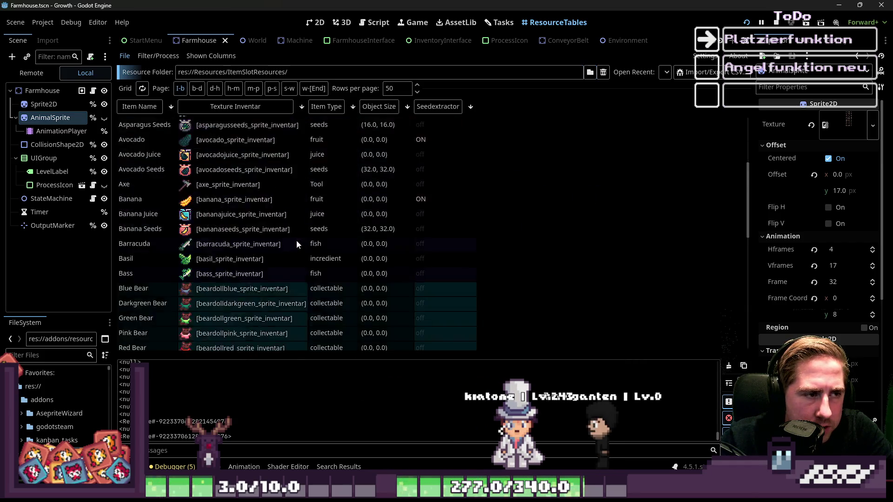
scroll(299, 219, up, 10)
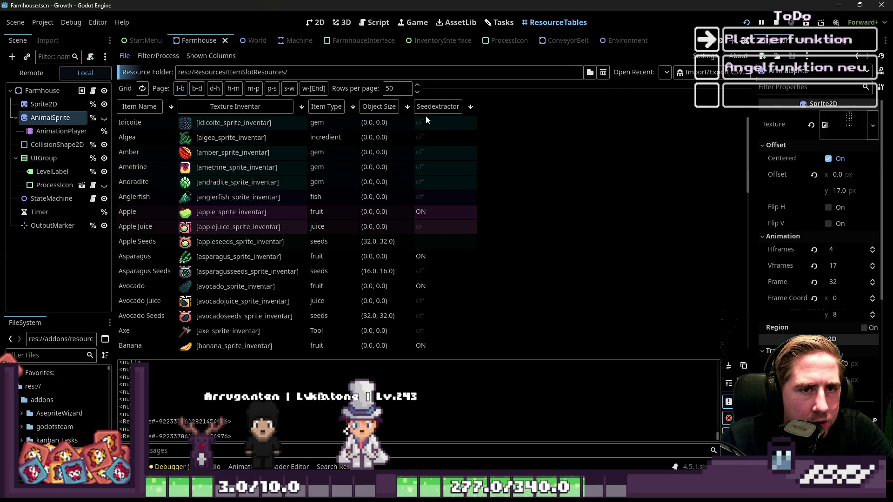
click(201, 56)
click(405, 264)
scroll(56, 429, down, 5)
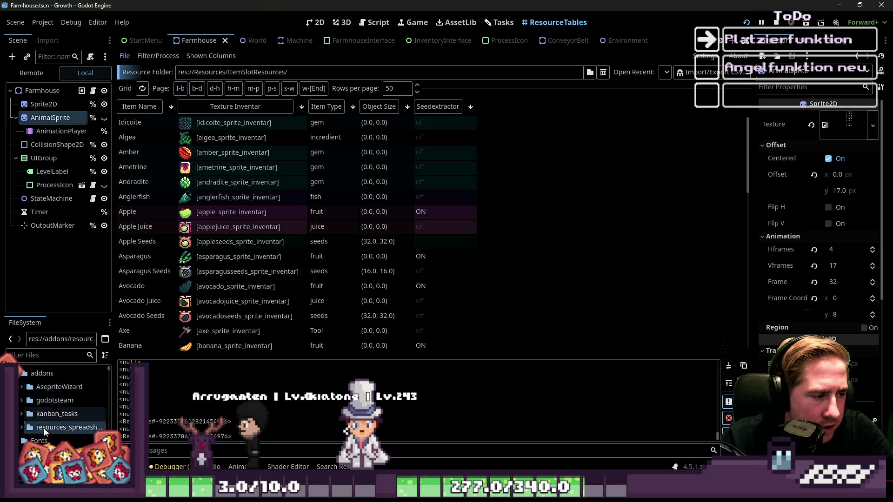
scroll(52, 422, up, 5)
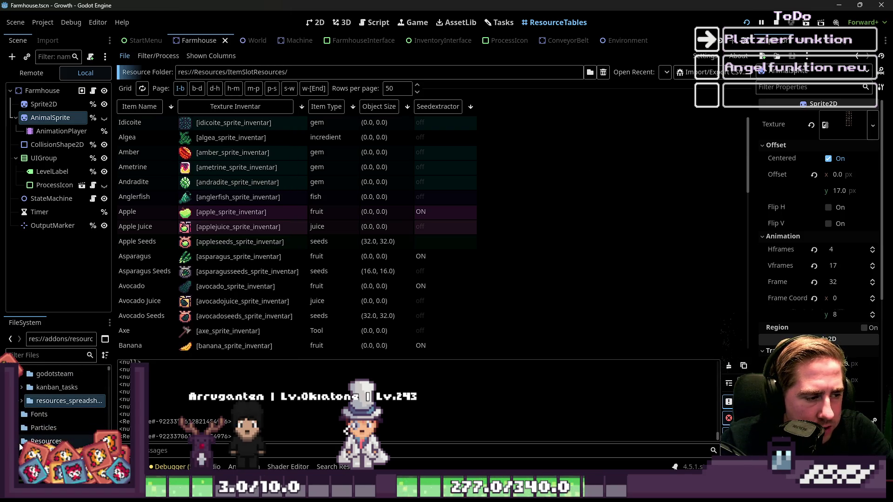
Step: Expand the Resources folder and inspect the Andradite and Anglerfish item resources
click(20, 443)
click(22, 414)
scroll(33, 428, down, 2)
click(18, 415)
click(18, 414)
scroll(18, 420, down, 3)
click(65, 417)
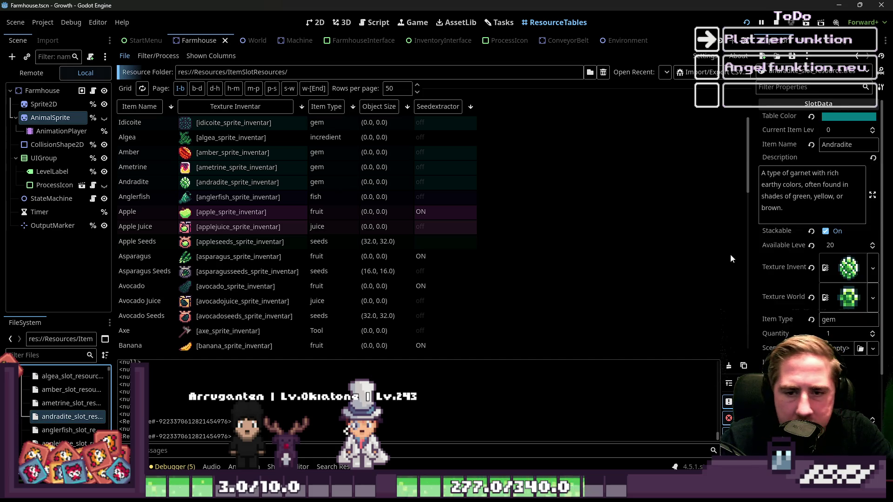
click(82, 431)
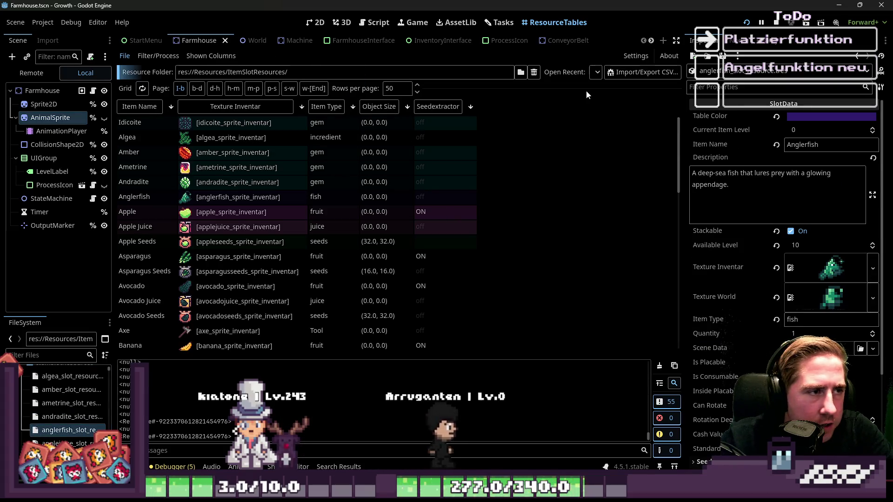
scroll(409, 125, down, 8)
Step: Inspect the Birch Log, Blackberry Juice, Black Olive and Black Pearl rows, then return to the task board
click(440, 189)
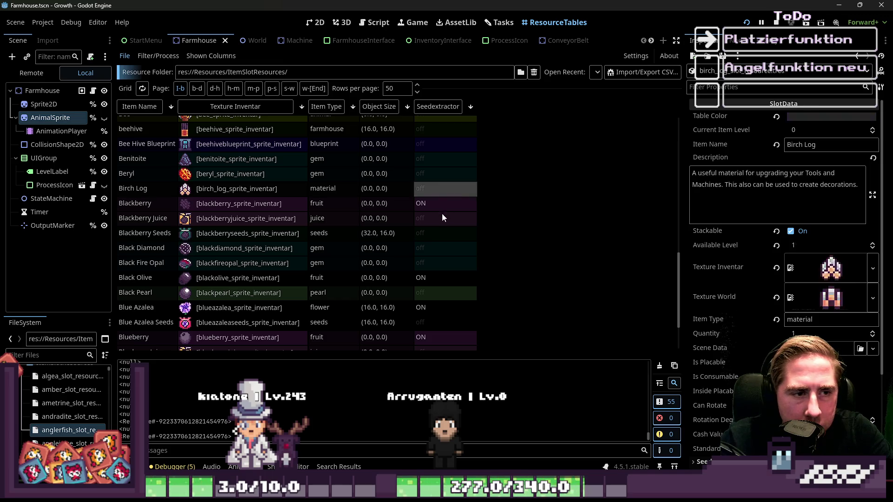
click(441, 218)
click(438, 278)
click(441, 292)
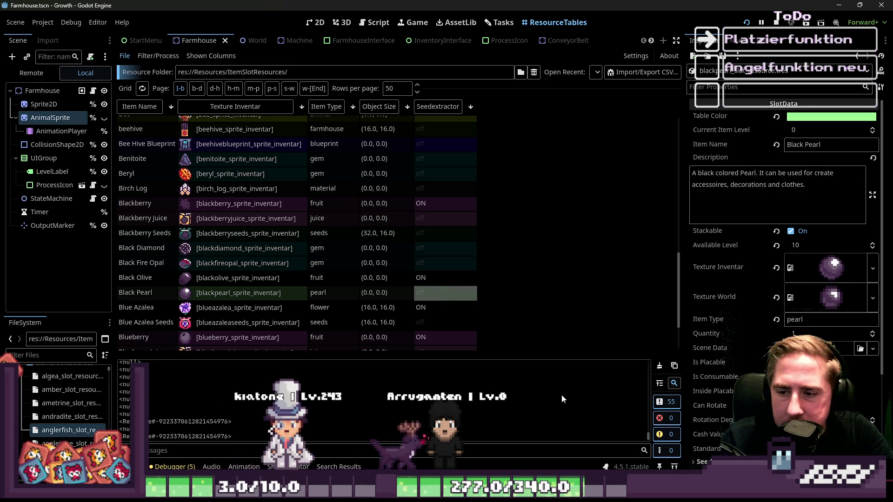
drag(679, 260, 690, 16)
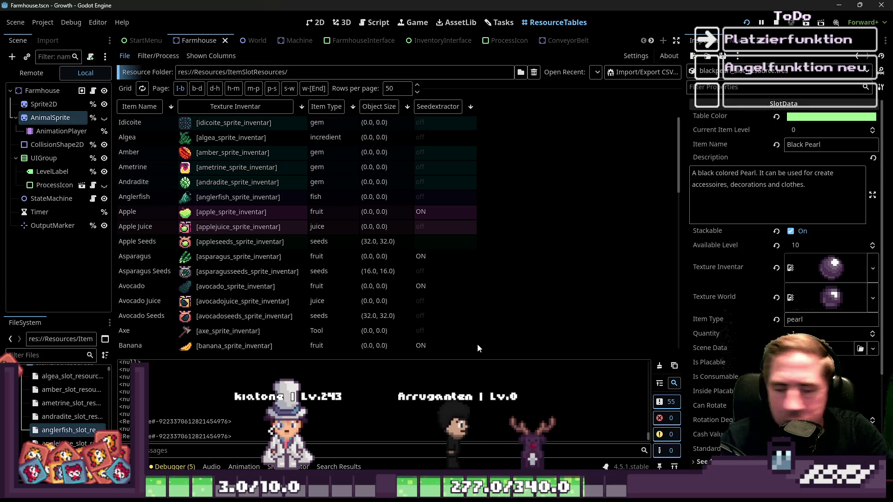
click(499, 22)
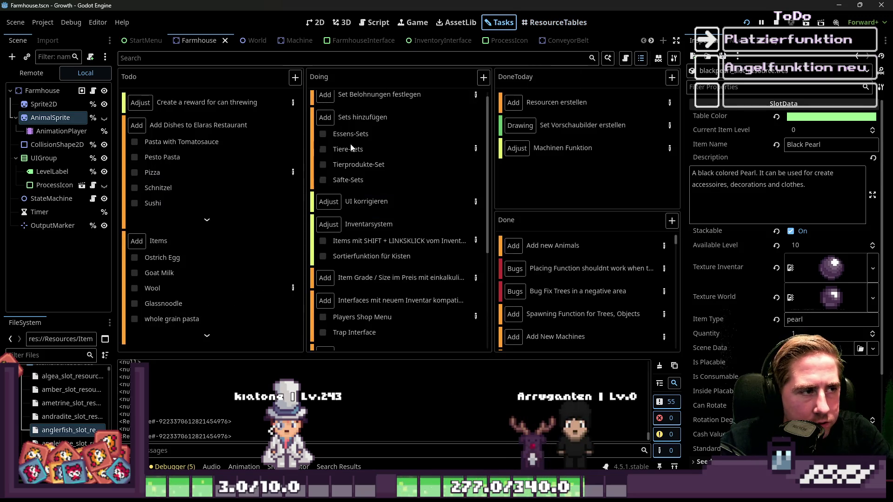
Step: Revisit the ItemSlotResources table, then switch to the Farmhouse scene's 2D canvas
click(562, 21)
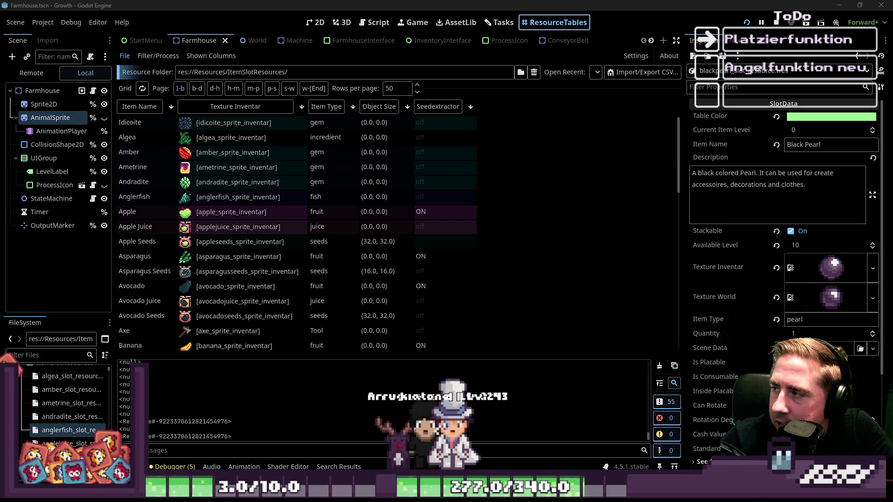
click(319, 21)
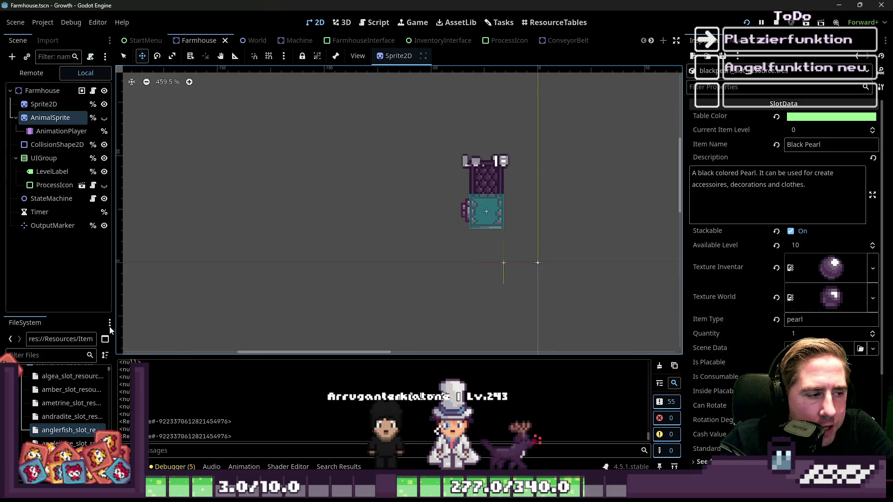
Step: Widen the left dock and filter the FileSystem by 'fishin'
drag(114, 298, 197, 298)
click(129, 355)
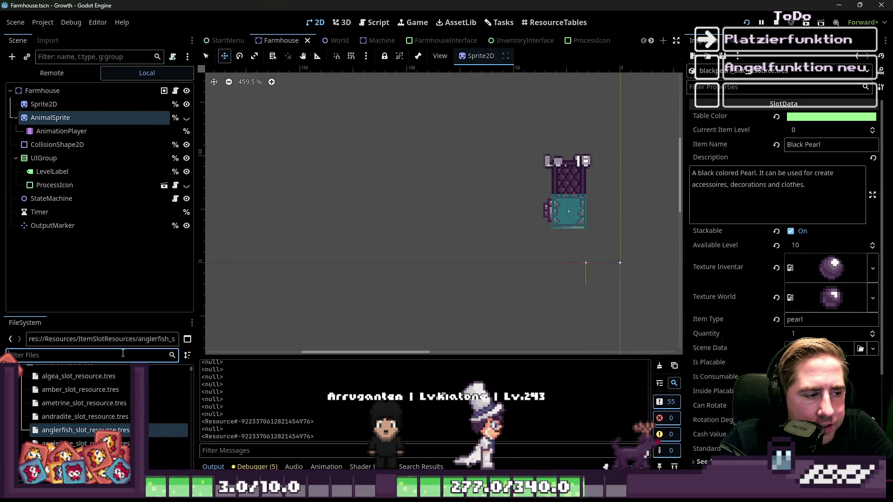
text(angel)
key(BackSpace)
key(BackSpace)
key(BackSpace)
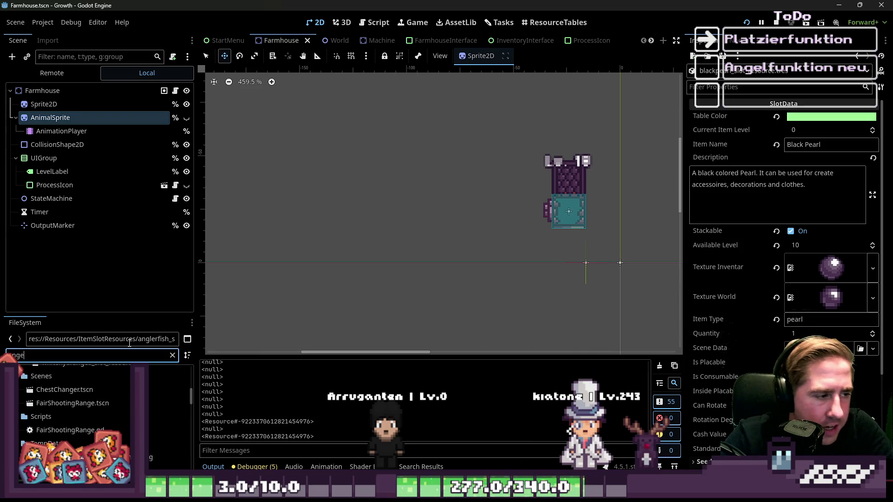
text(fishin)
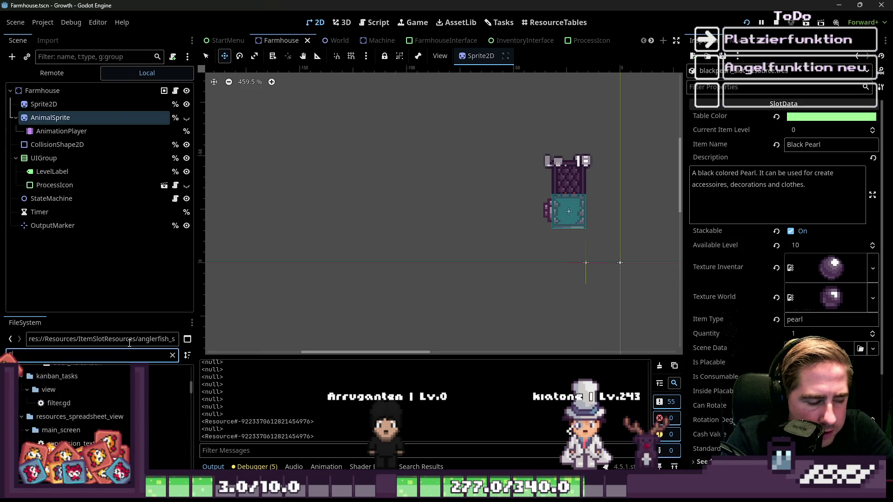
scroll(72, 430, up, 10)
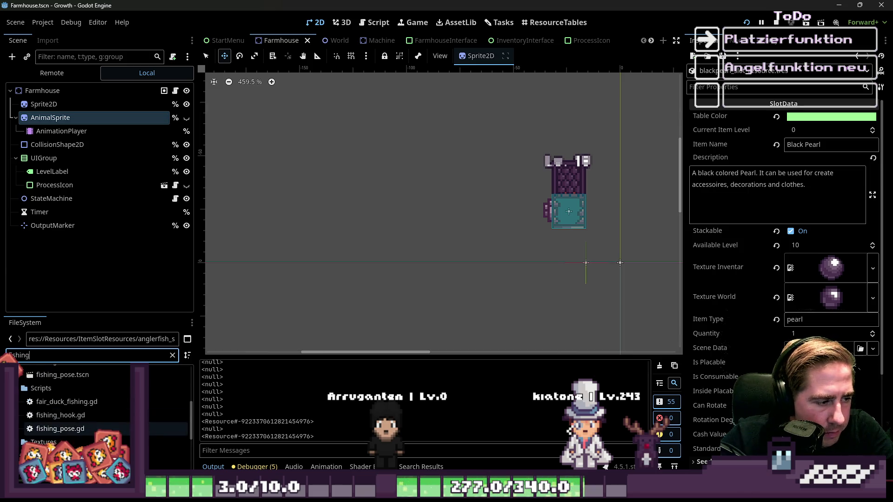
Step: Open fishingrod_slot_resource.tres to review the Fishing Rod, then open fishing_hook.tscn
click(71, 428)
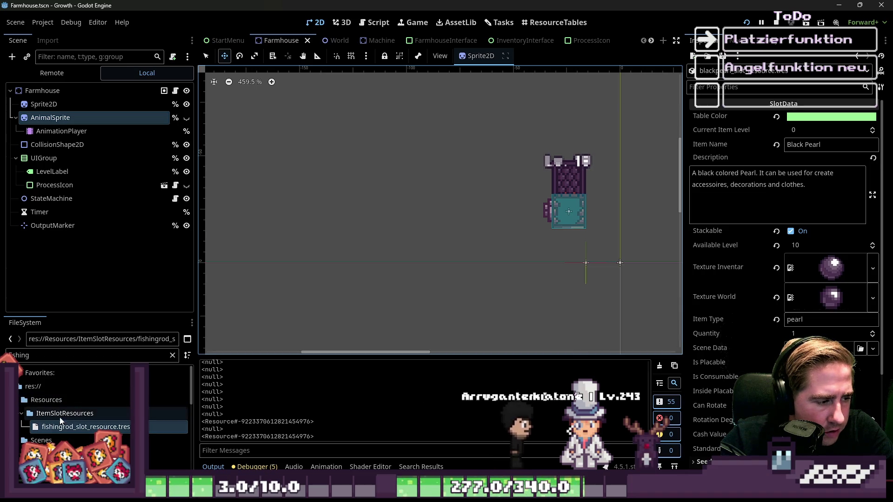
scroll(48, 425, down, 2)
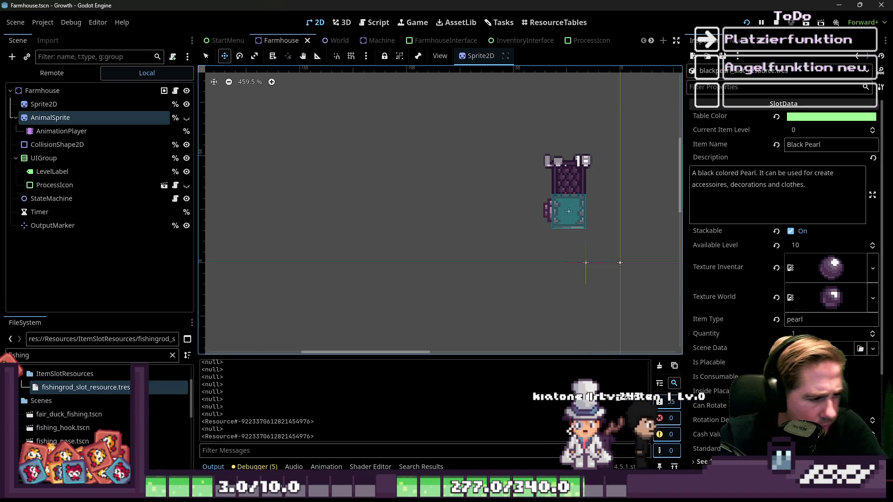
click(113, 386)
double_click(113, 386)
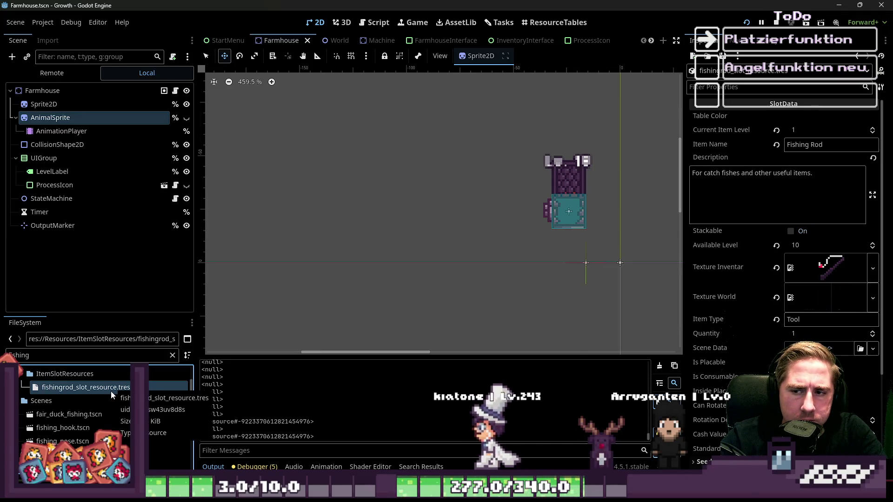
scroll(74, 406, down, 2)
click(69, 404)
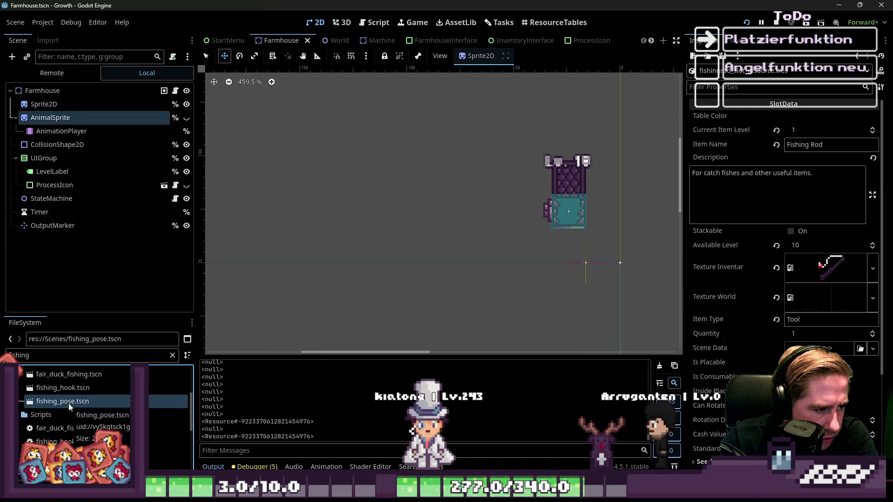
double_click(80, 392)
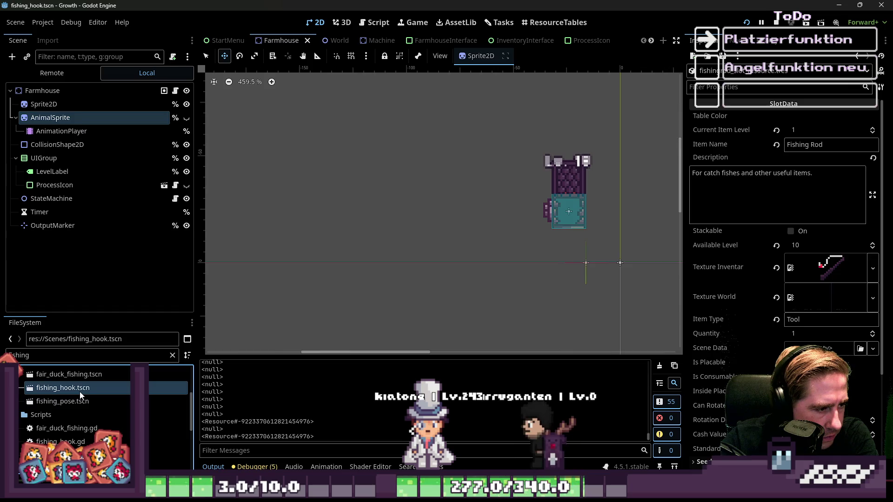
scroll(324, 182, up, 8)
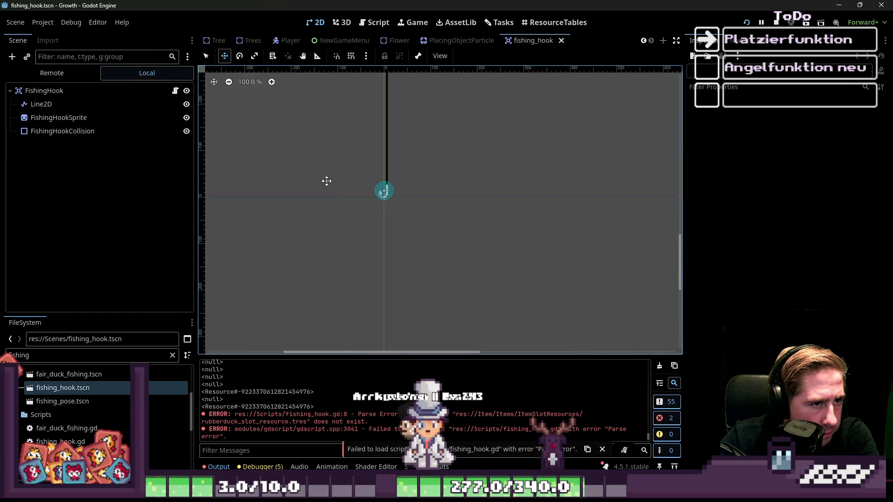
Step: Open the fishing_pose scene and cancel the deletion of fishing_pose.tscn
double_click(63, 401)
scroll(319, 196, up, 13)
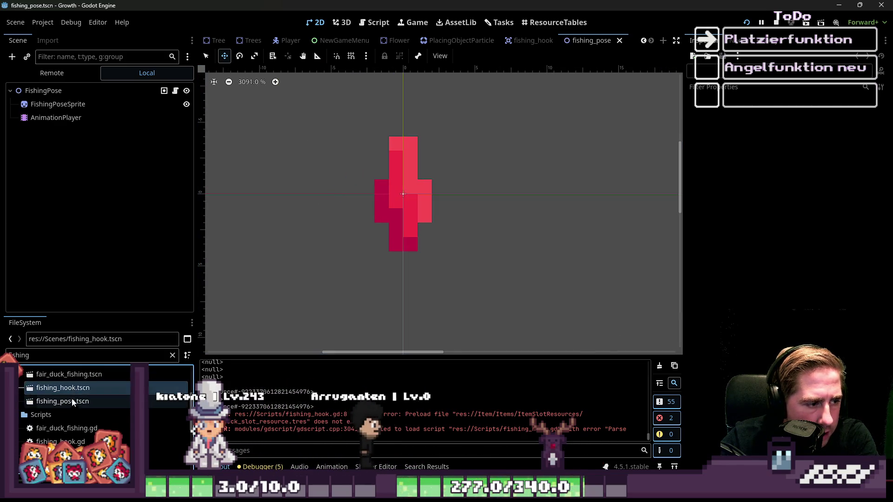
click(97, 403)
key(Delete)
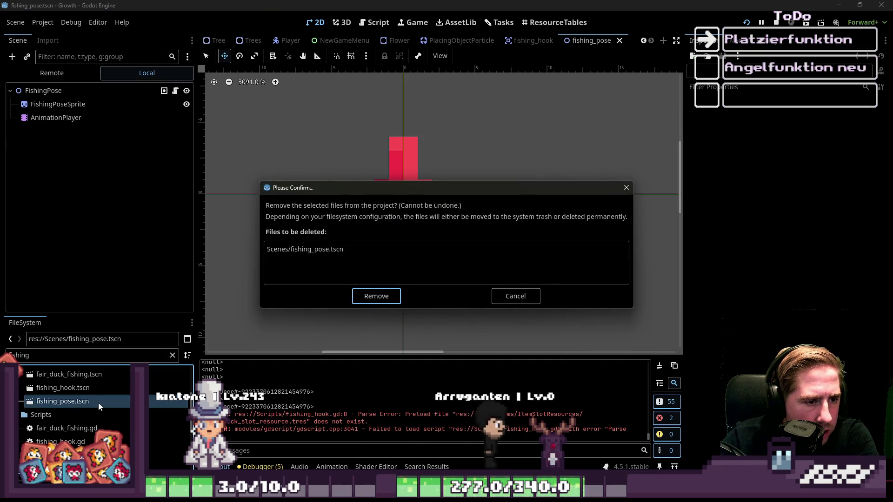
click(514, 296)
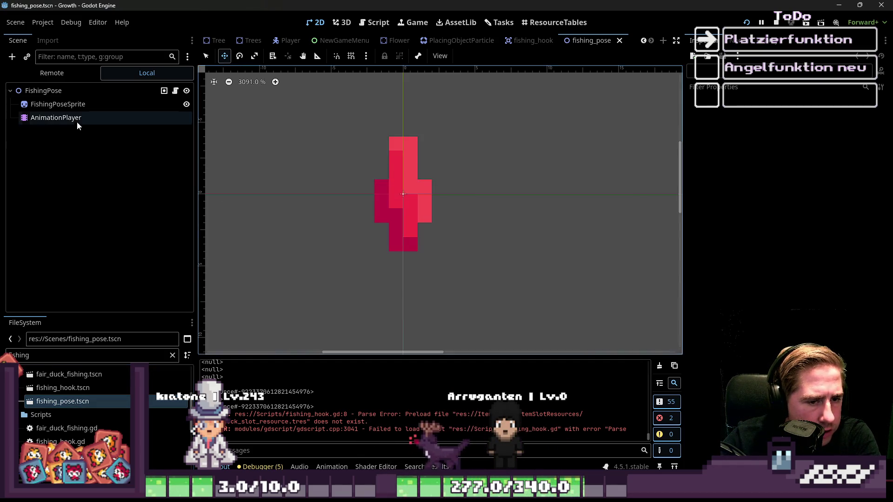
Step: Preview the pose_bite animation on the AnimationPlayer, then switch to the Player scene
click(74, 120)
click(265, 346)
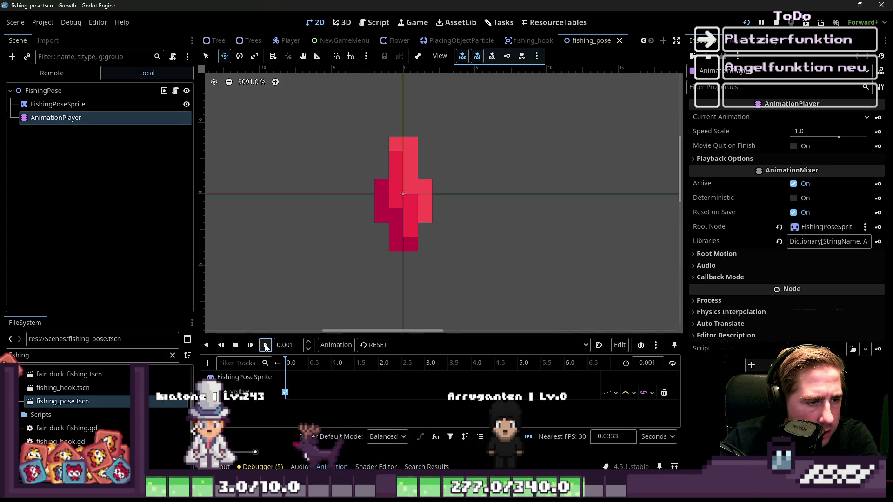
click(371, 345)
click(392, 373)
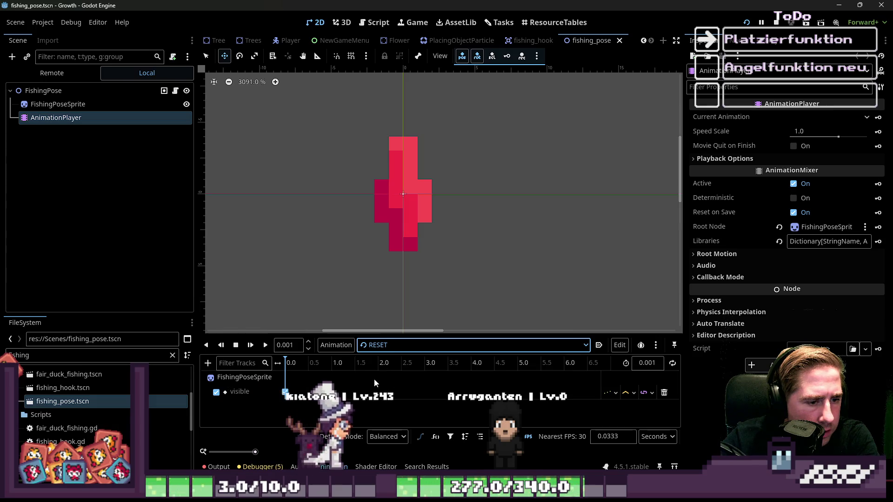
click(264, 347)
click(265, 345)
click(265, 345)
click(265, 345)
scroll(436, 232, down, 2)
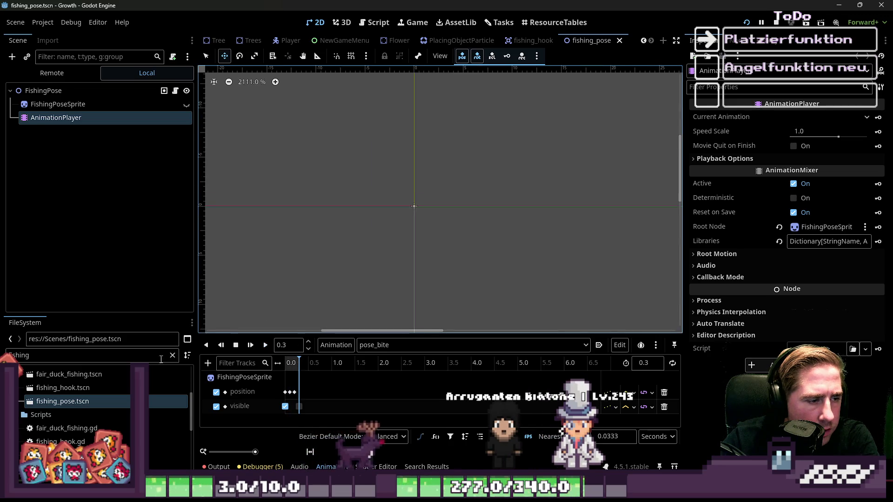
click(236, 345)
scroll(92, 419, up, 1)
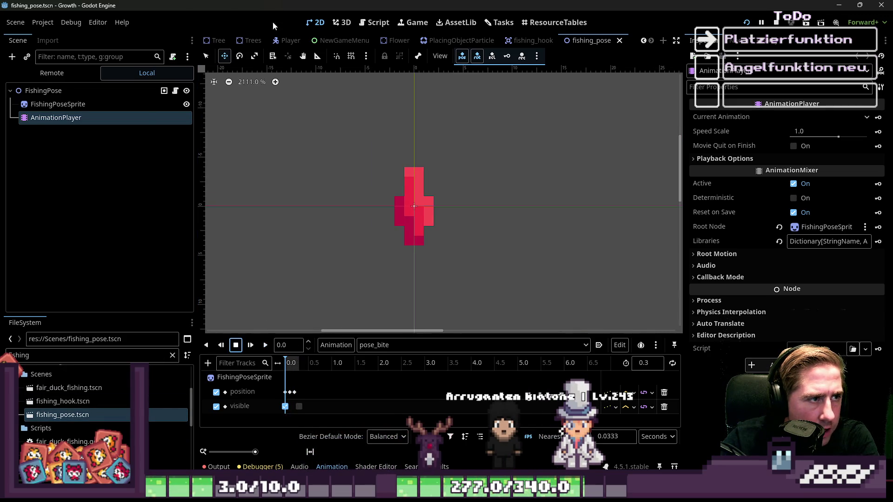
click(292, 45)
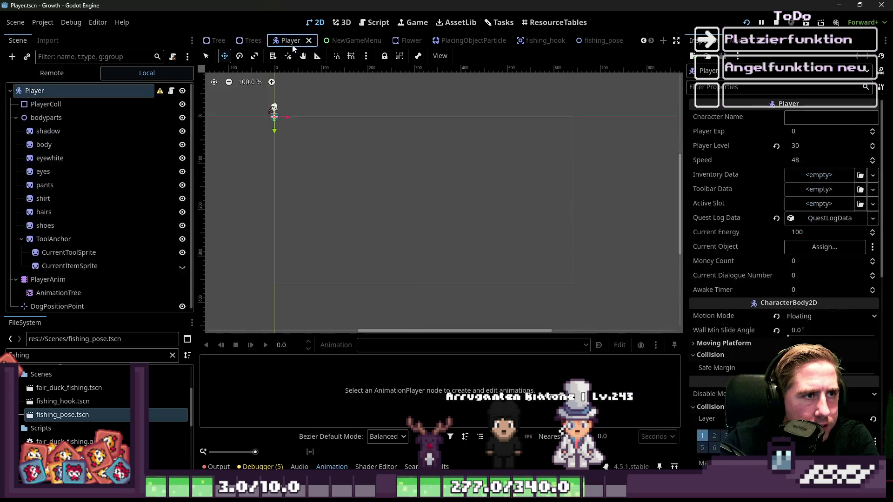
Step: View the Player script, step through the bodyparts child nodes, then collapse bodyparts
click(373, 31)
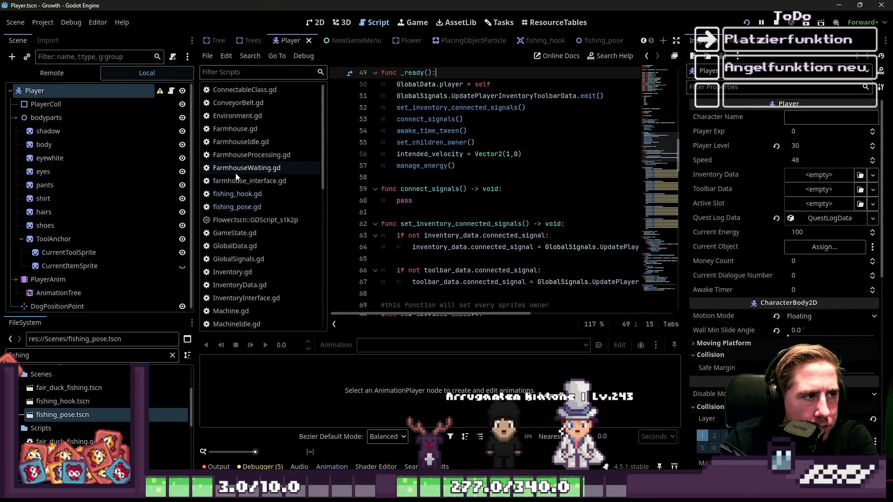
click(16, 118)
click(17, 117)
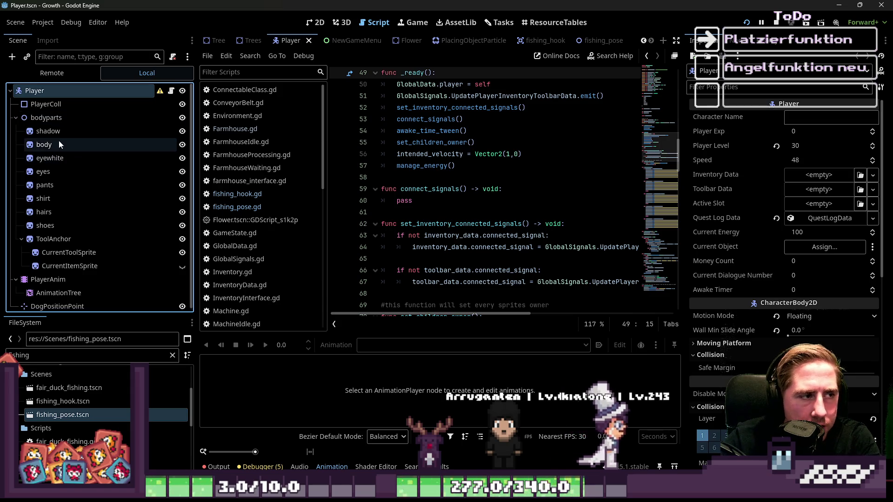
key(Down)
key(Down)
key(Down)
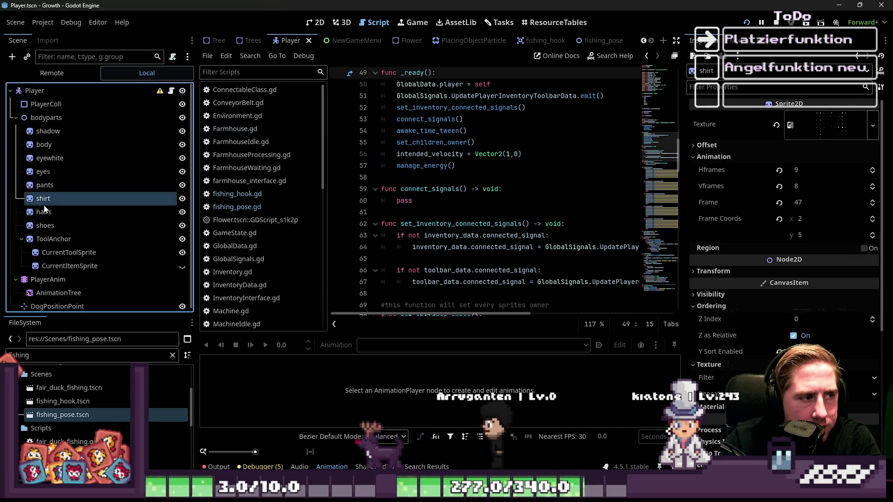
key(Down)
key(Down)
key(Down)
click(16, 117)
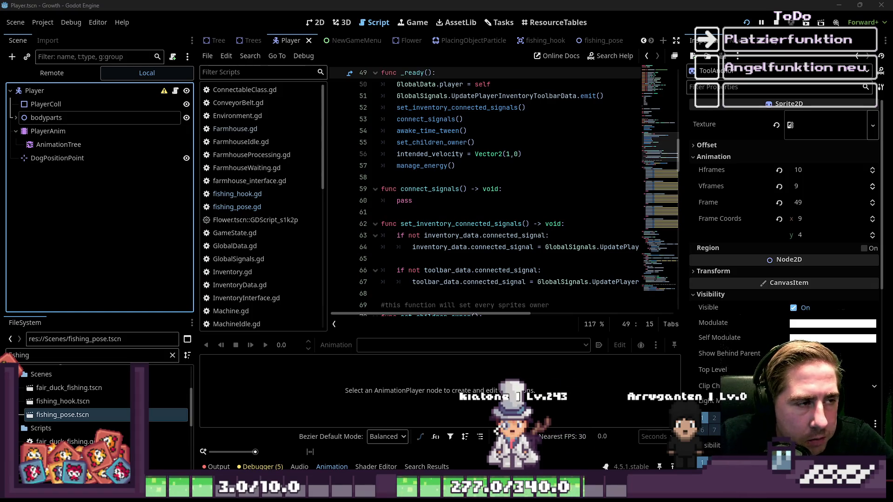
Step: Select the Player root node, return to the 2D view, and select the AnimationTree node
click(157, 91)
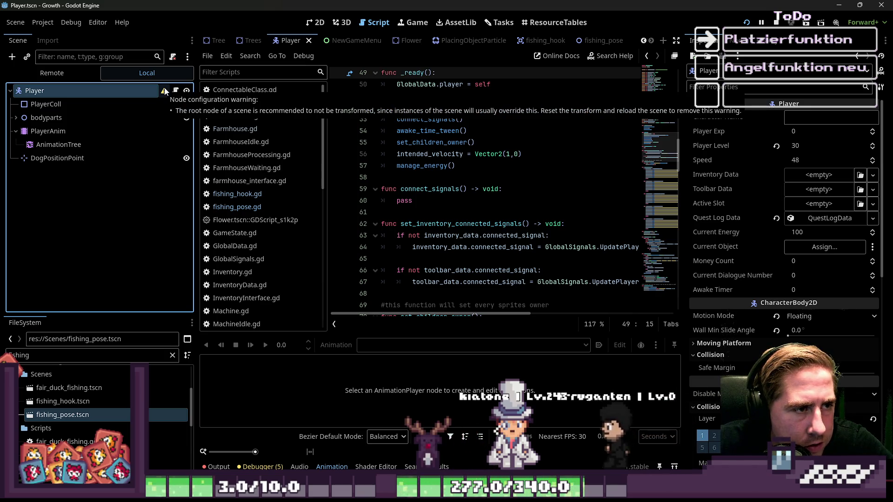
click(315, 22)
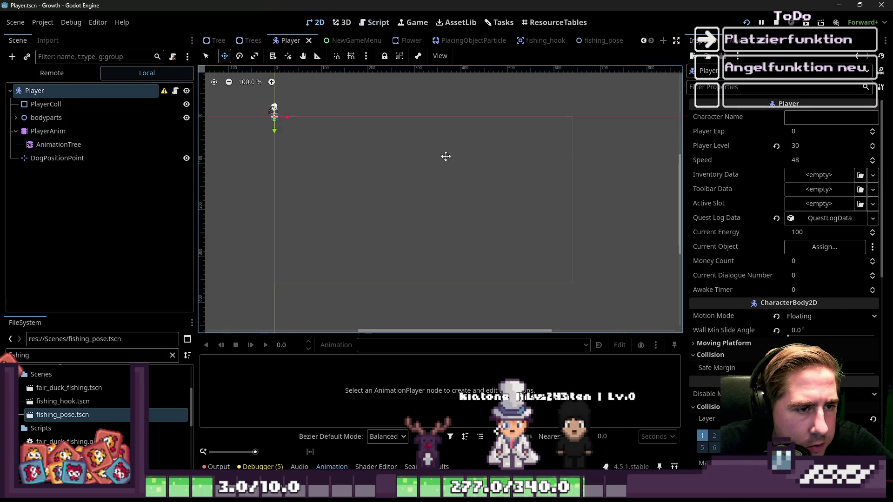
scroll(324, 148, up, 10)
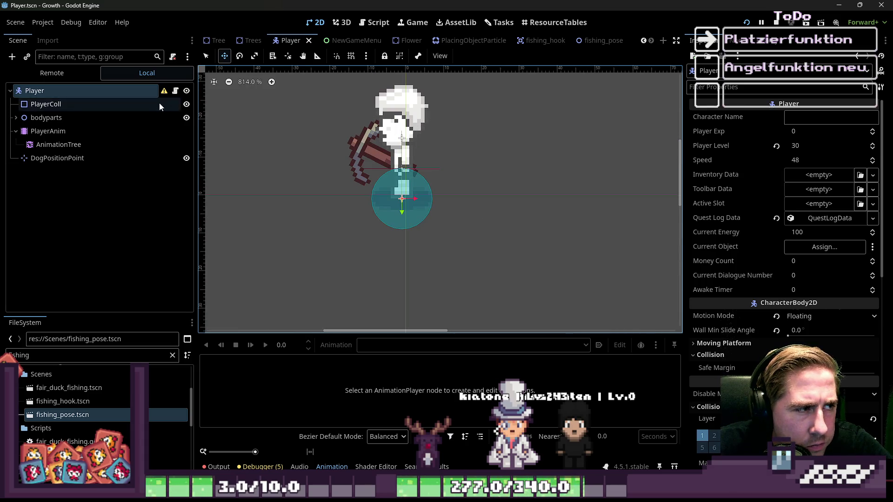
scroll(774, 310, down, 10)
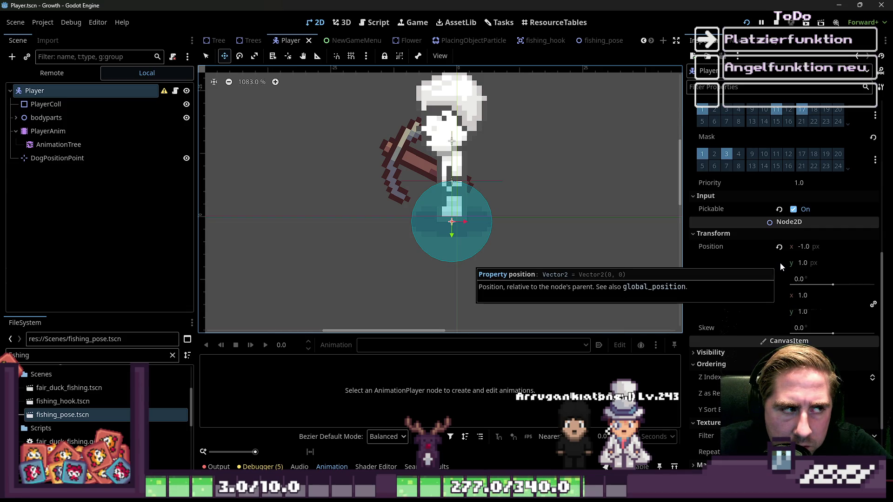
click(100, 145)
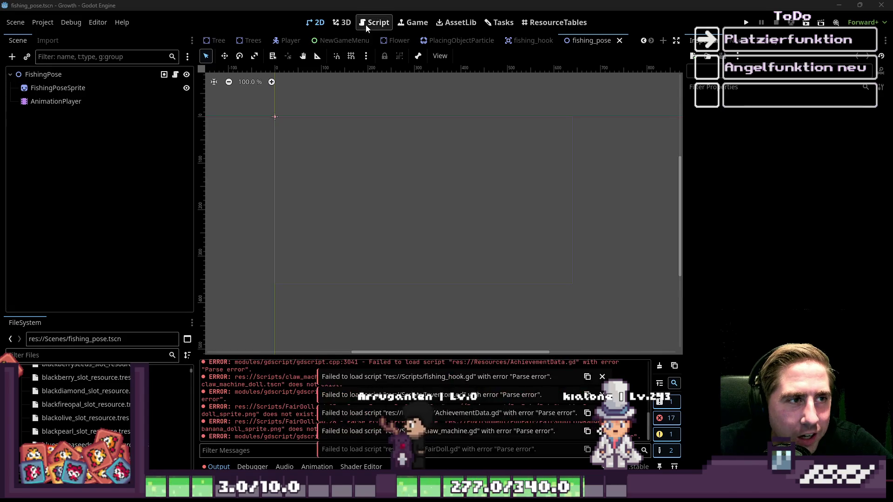
Step: Bring up fishing_pose.gd with a narrower Scene panel and read through its material append code
click(365, 24)
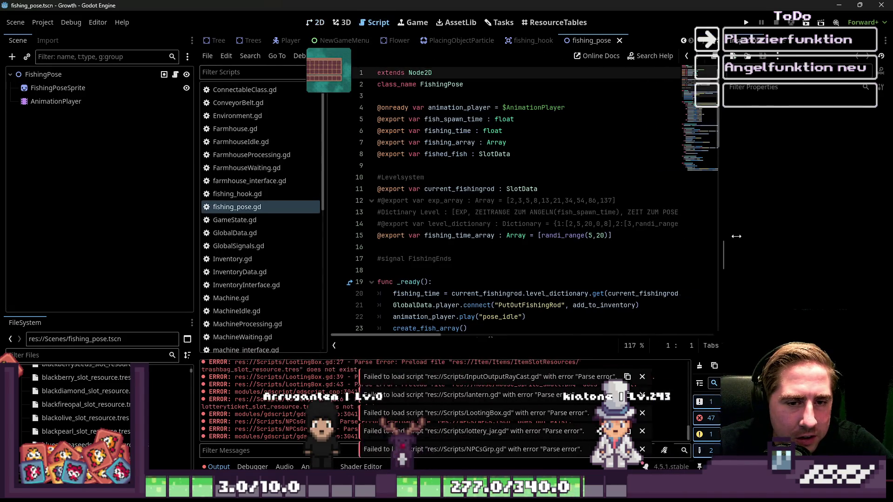
drag(196, 238, 83, 238)
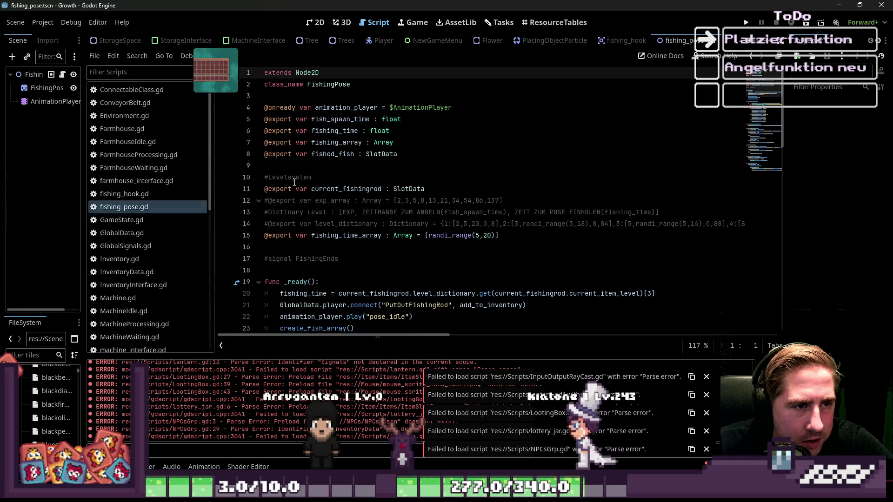
click(339, 143)
scroll(342, 206, down, 5)
scroll(342, 206, down, 3)
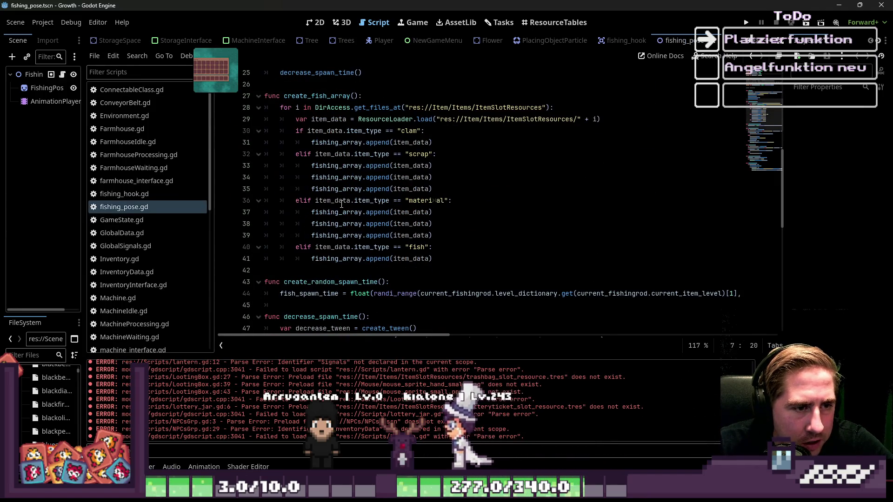
click(434, 205)
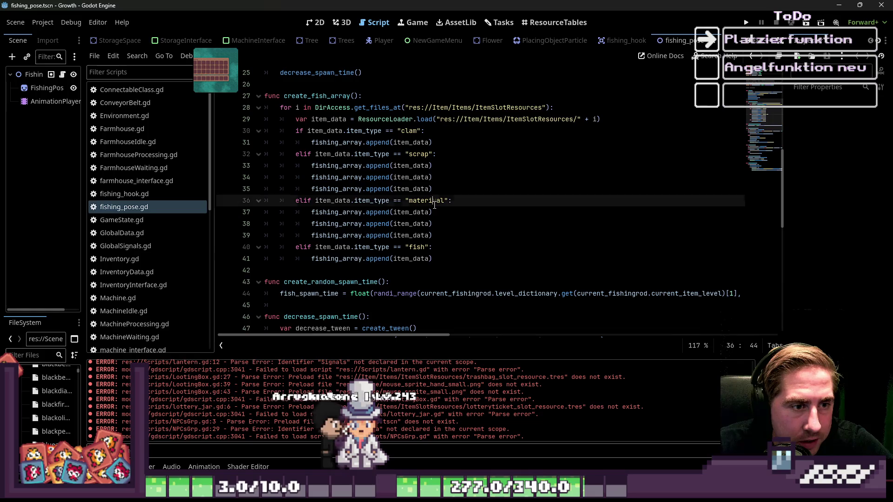
click(435, 203)
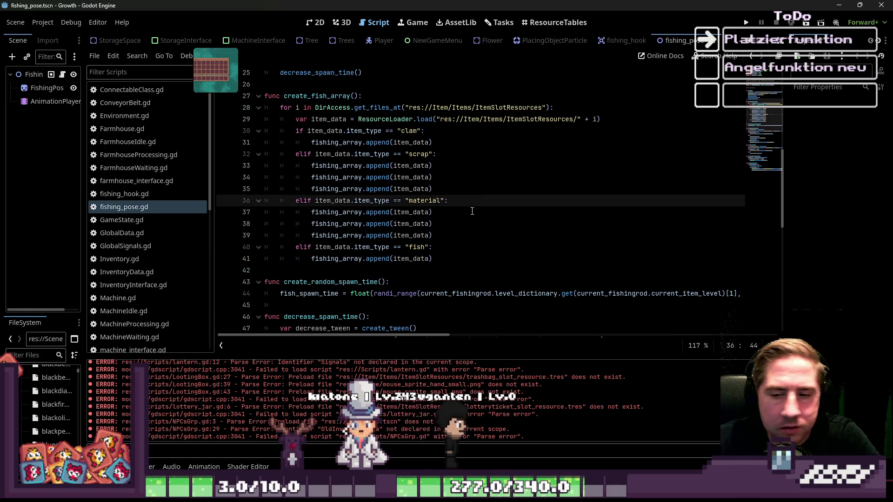
click(472, 212)
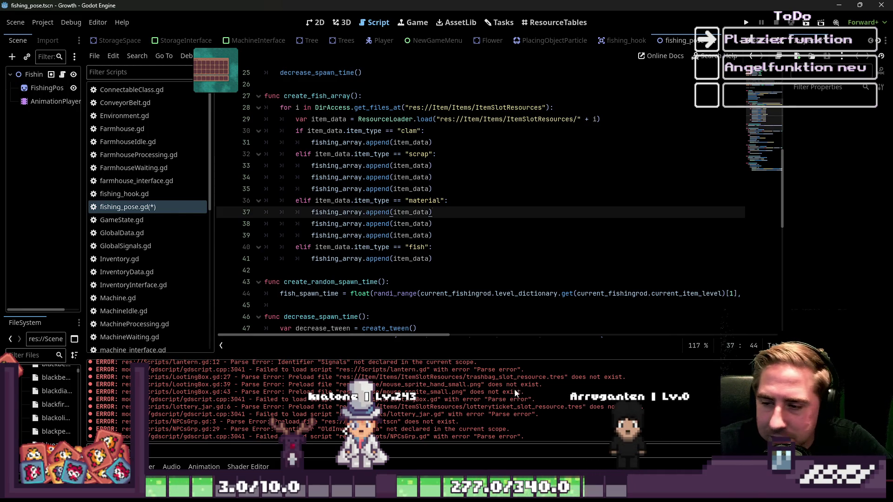
Step: Delete everything below the class_name FishingPose line, save the script, and widen the Scene panel
scroll(407, 275, down, 10)
mouse_move(624, 305)
mouse_down()
mouse_move(284, 277)
mouse_move(281, 253)
mouse_move(251, 229)
mouse_move(266, 106)
mouse_up()
scroll(281, 253, up, 18)
scroll(254, 231, up, 2)
key(BackSpace)
key(BackSpace)
key(BackSpace)
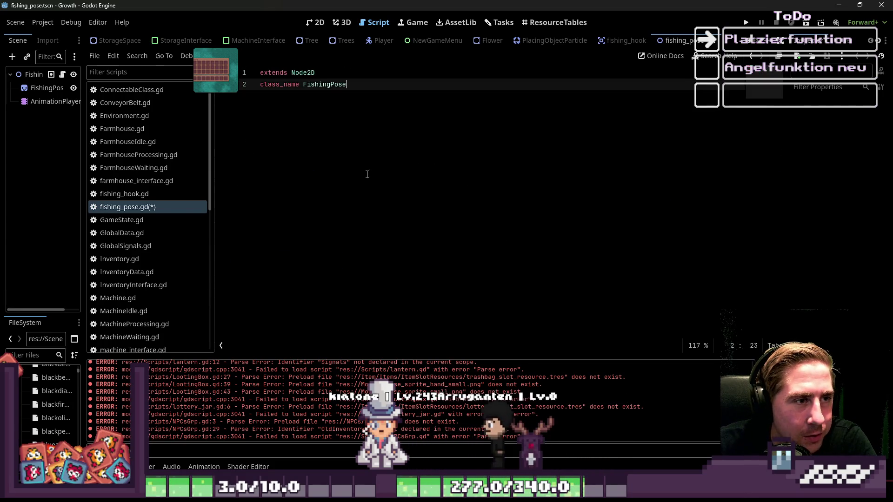
key(ctrl+s)
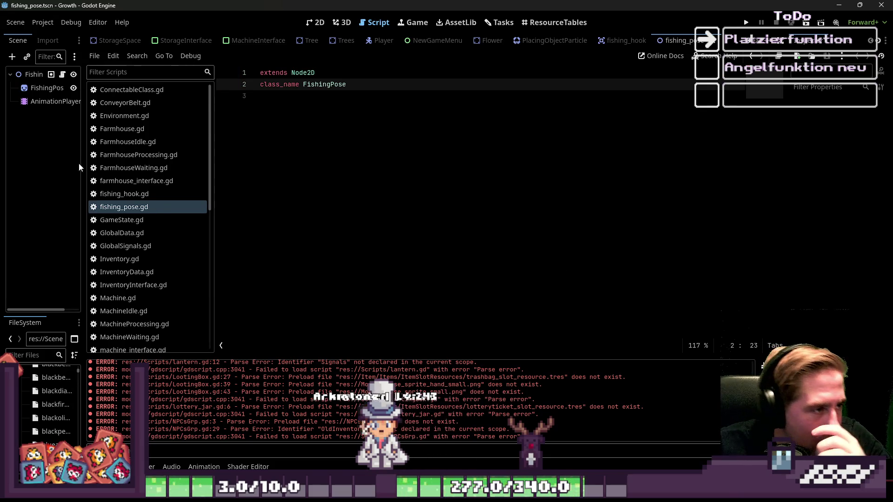
drag(82, 176, 171, 181)
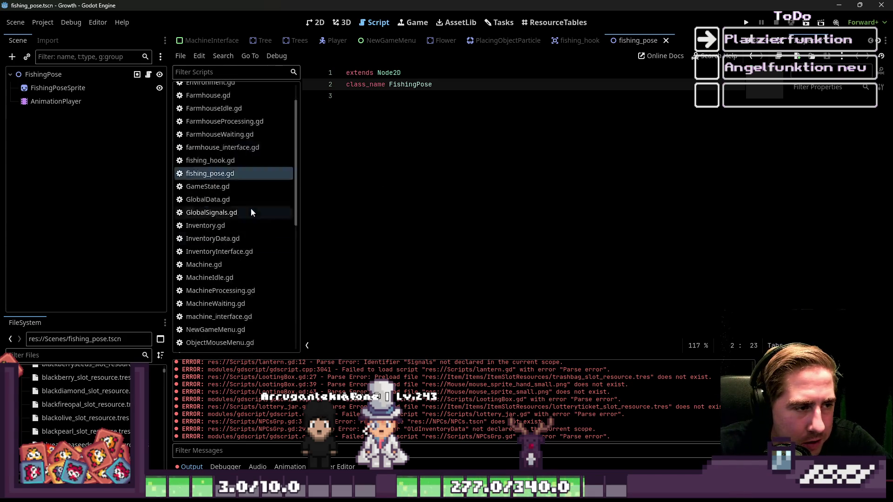
click(319, 23)
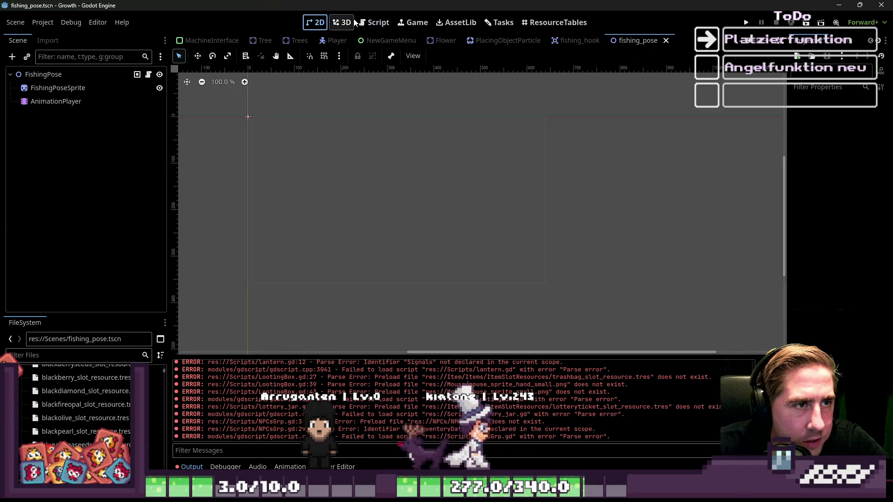
click(373, 22)
click(70, 102)
click(60, 88)
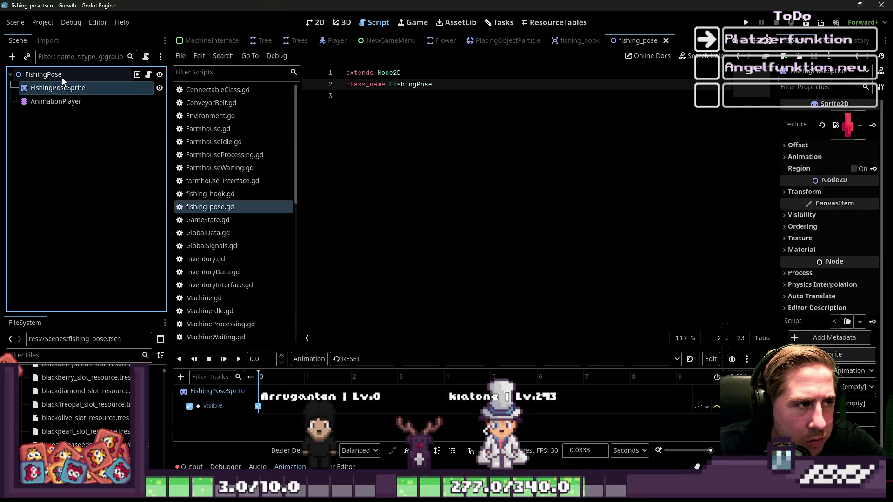
click(131, 75)
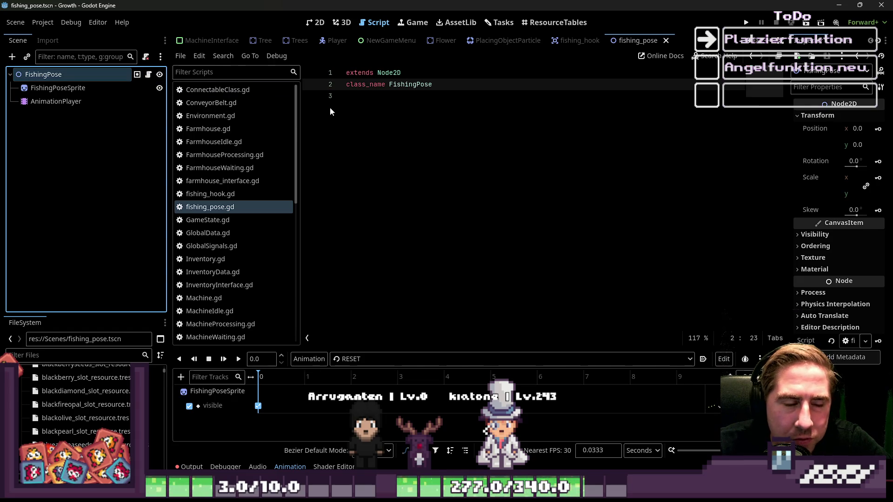
scroll(239, 209, down, 5)
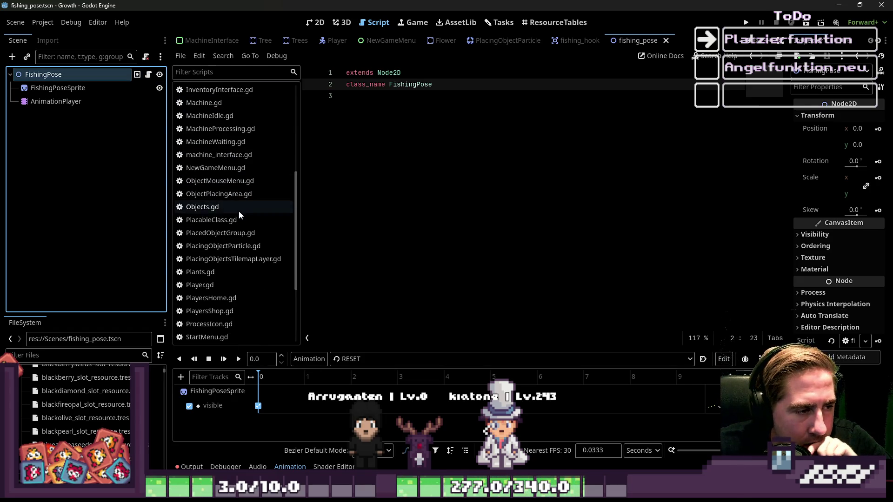
click(219, 286)
click(442, 248)
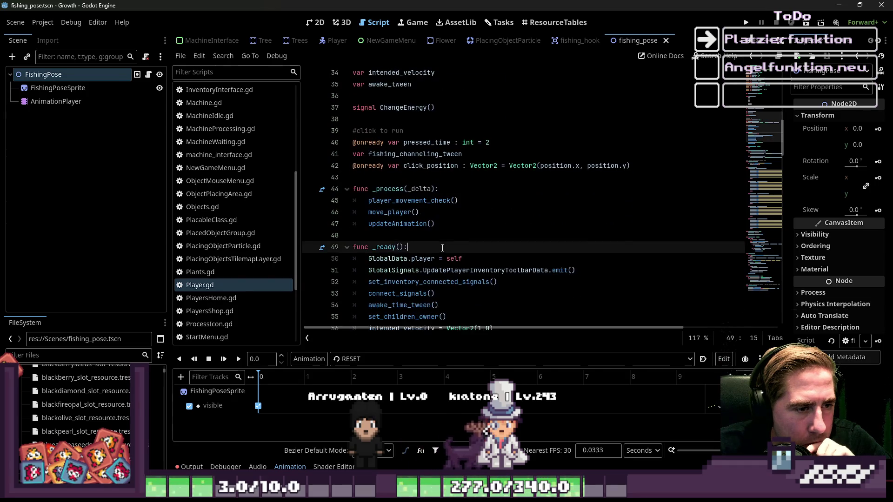
scroll(442, 248, down, 14)
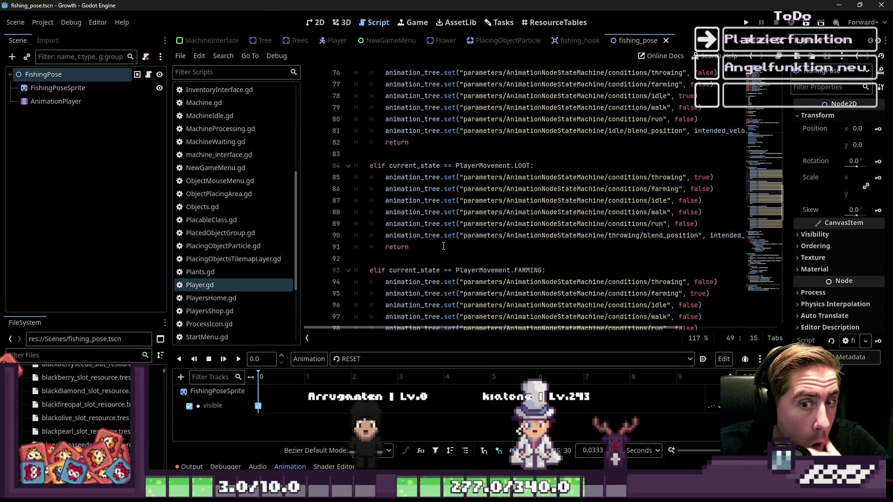
scroll(443, 247, up, 2)
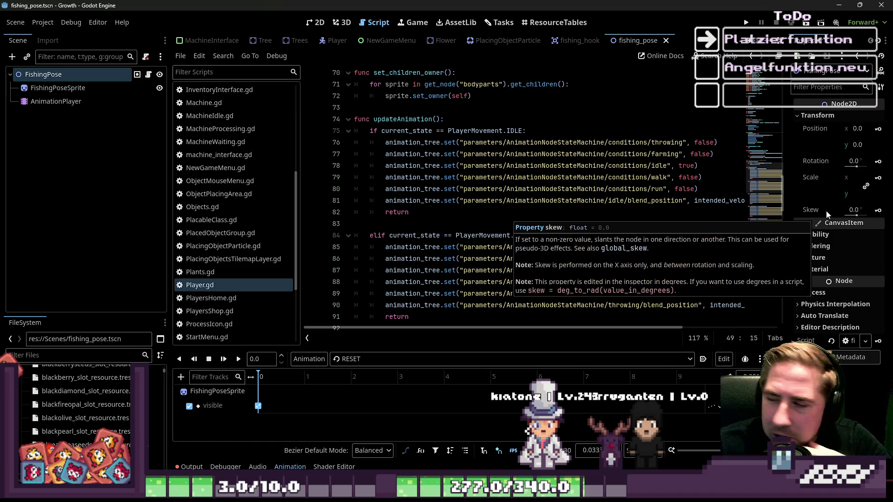
mouse_move(833, 228)
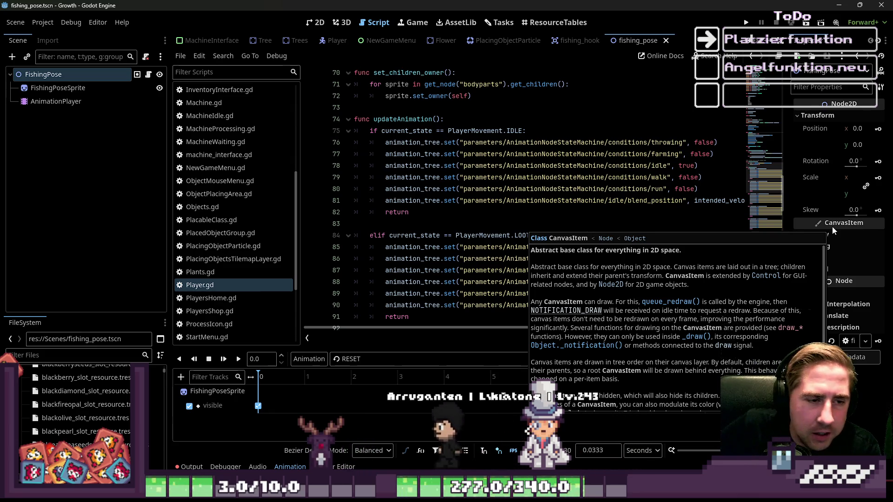
scroll(540, 200, down, 10)
scroll(539, 200, down, 4)
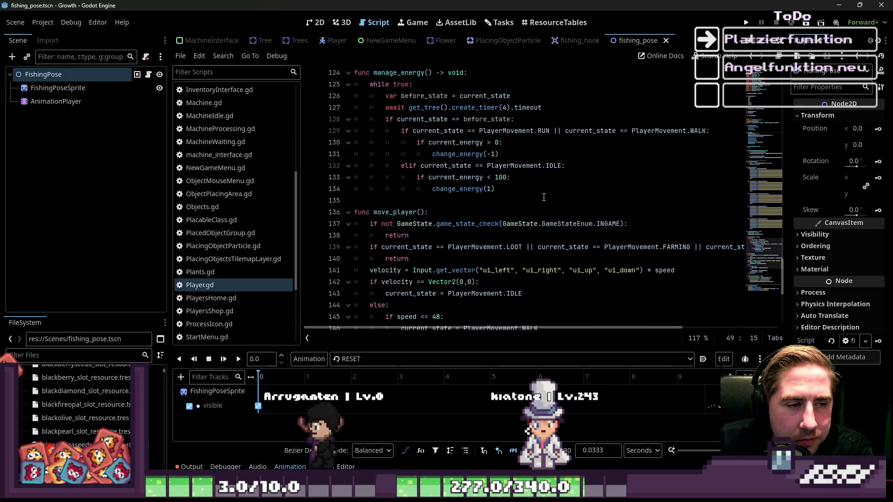
scroll(551, 199, down, 6)
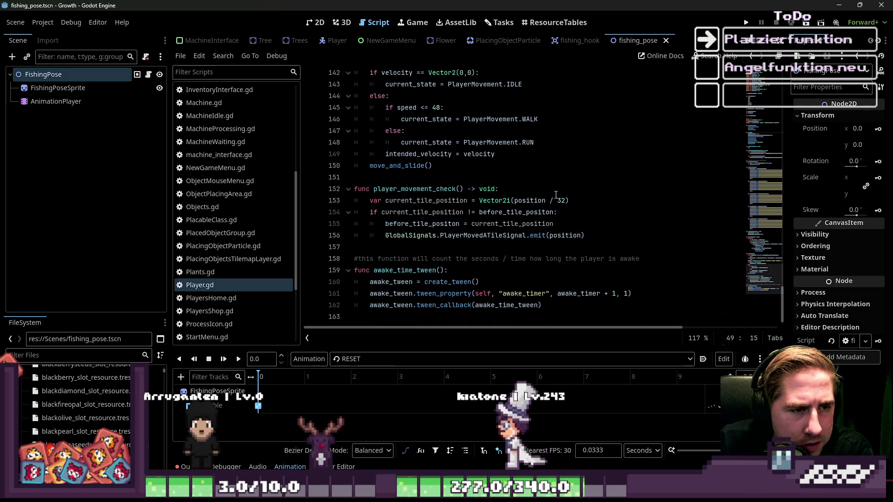
scroll(553, 199, down, 1)
scroll(554, 198, up, 2)
scroll(555, 195, down, 2)
scroll(556, 195, up, 4)
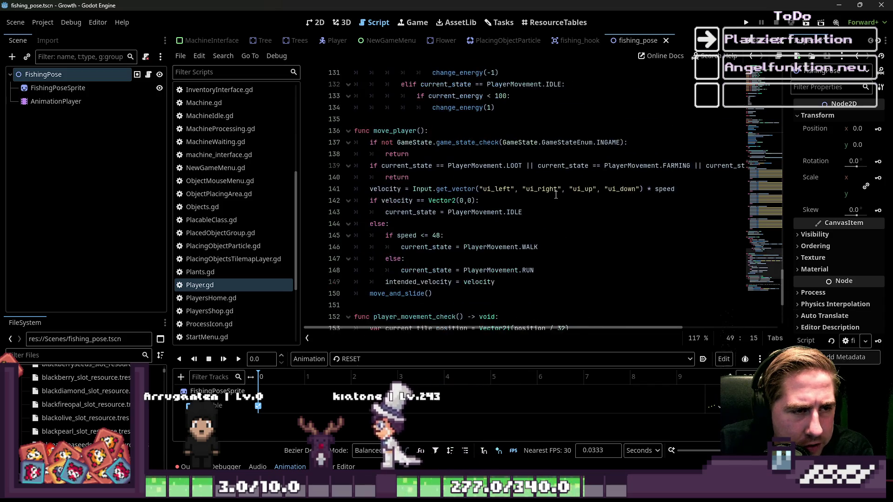
scroll(555, 195, up, 5)
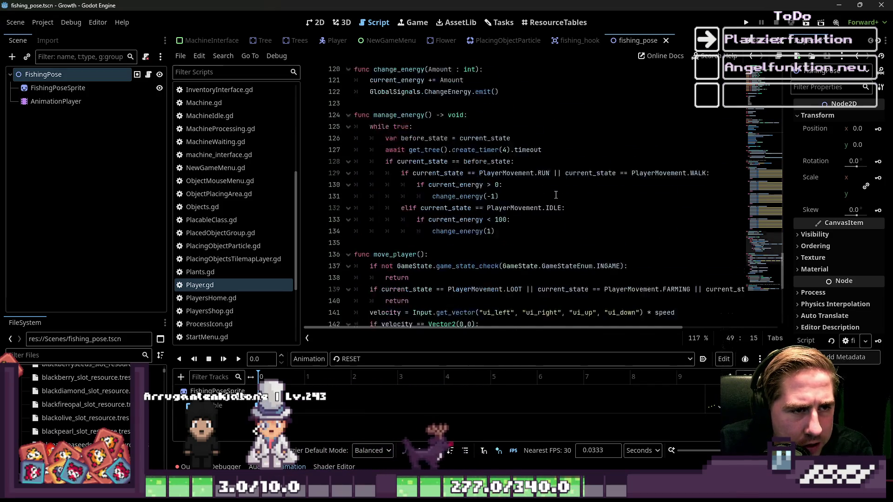
scroll(556, 195, up, 1)
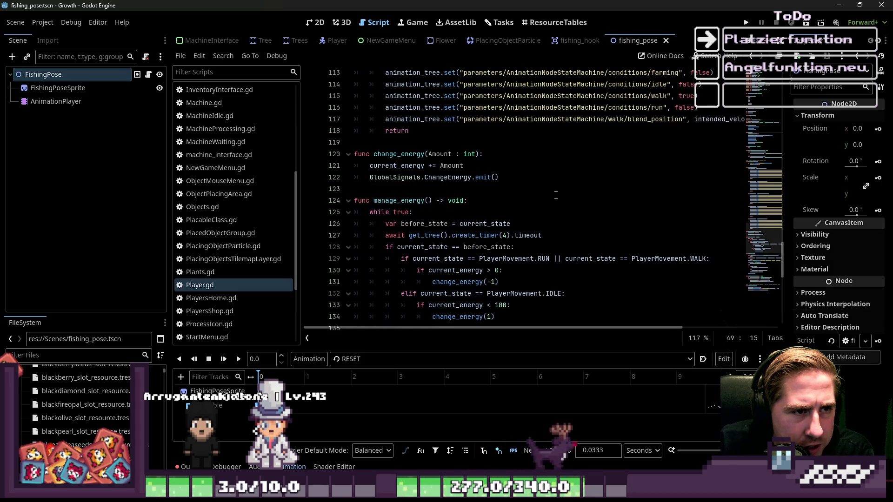
scroll(555, 195, up, 1)
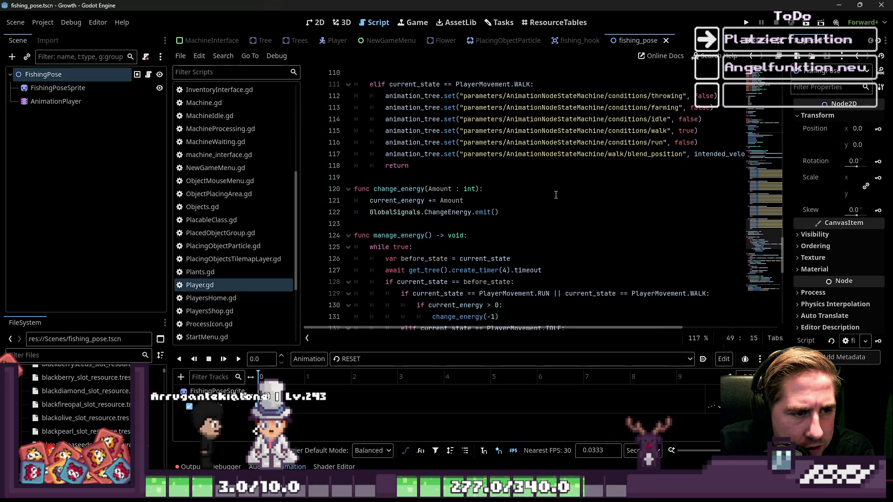
scroll(555, 195, down, 3)
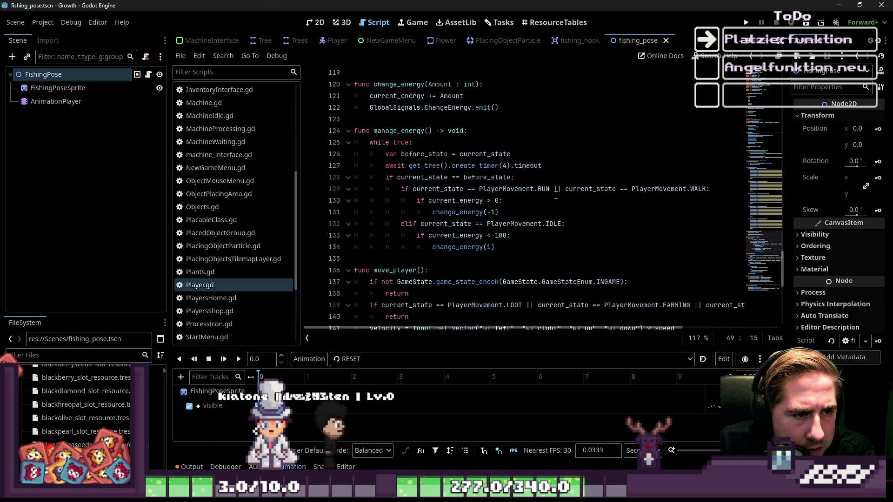
scroll(556, 195, up, 4)
scroll(556, 196, up, 16)
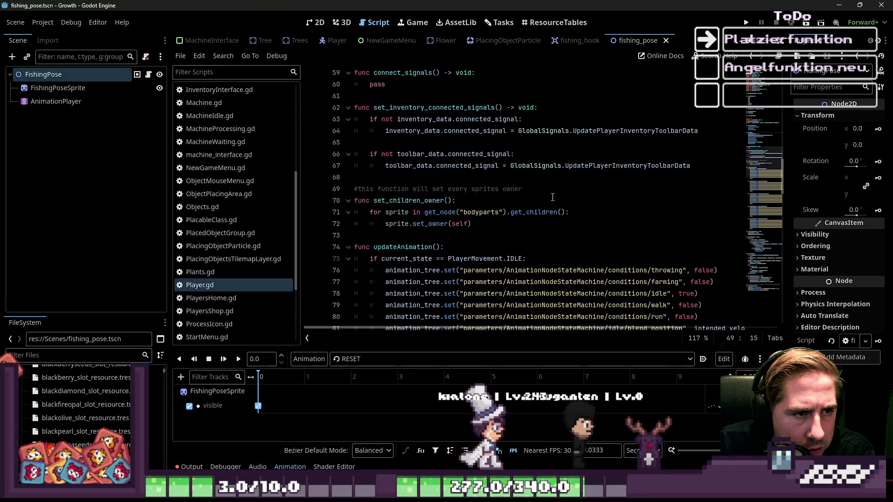
scroll(553, 197, up, 2)
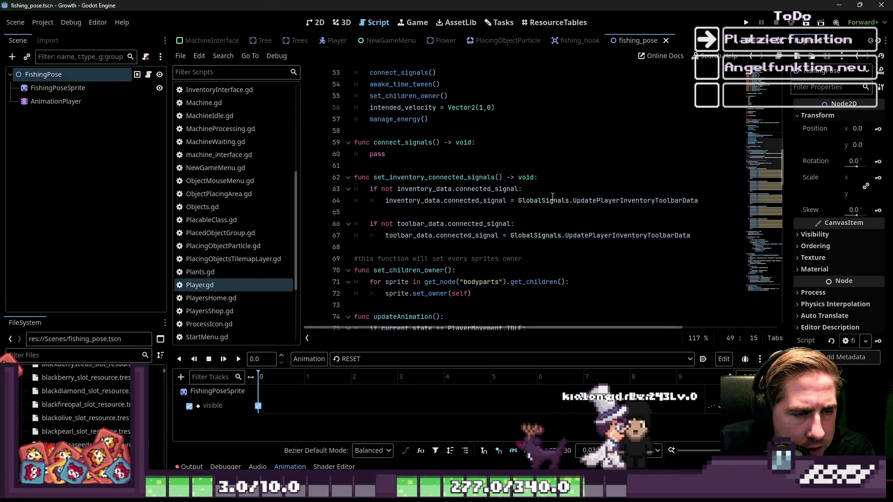
scroll(552, 197, up, 4)
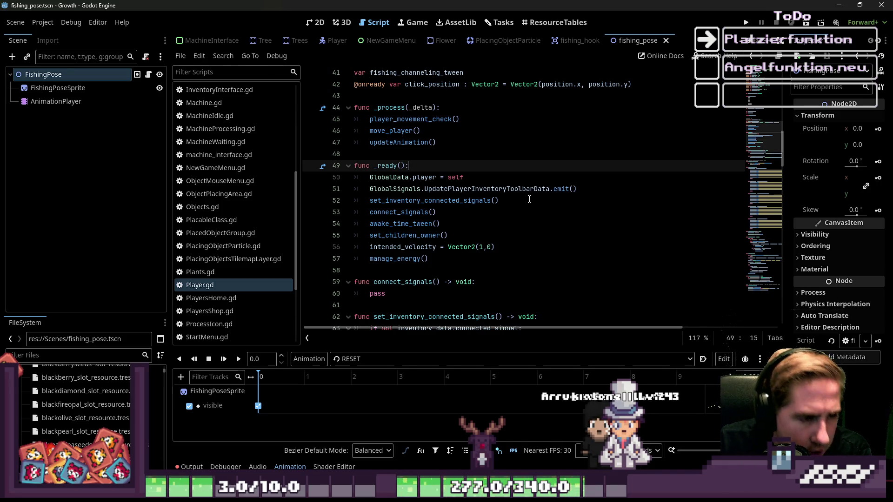
scroll(524, 201, down, 2)
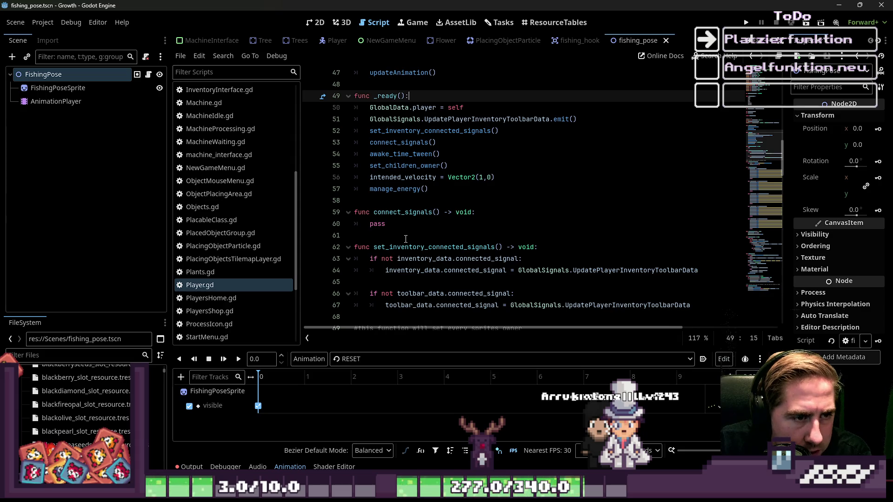
double_click(406, 224)
click(406, 214)
click(402, 223)
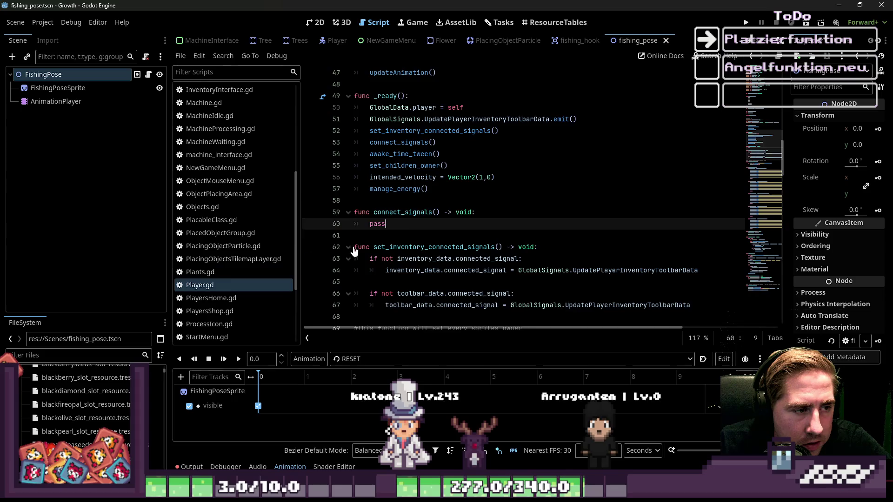
scroll(353, 250, up, 7)
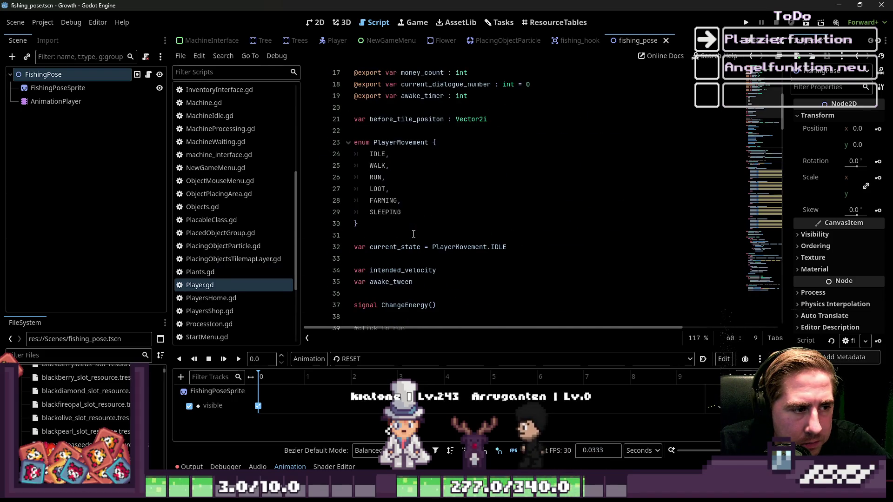
scroll(414, 234, up, 3)
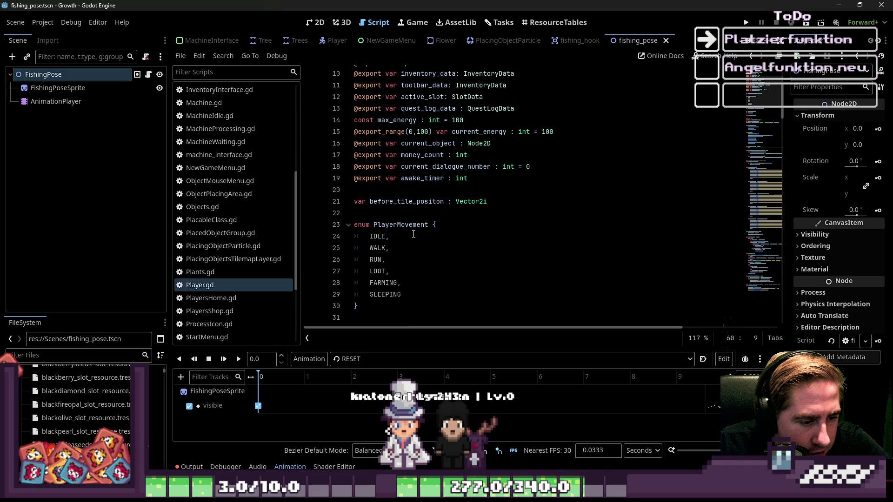
scroll(413, 234, up, 1)
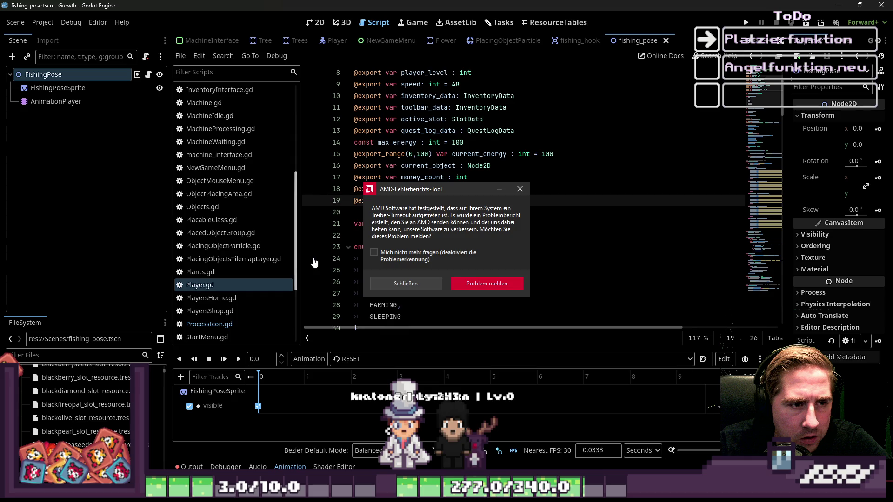
Step: Close the AMD error-report dialog without sending, returning to Player.gd's empty line 20
click(406, 283)
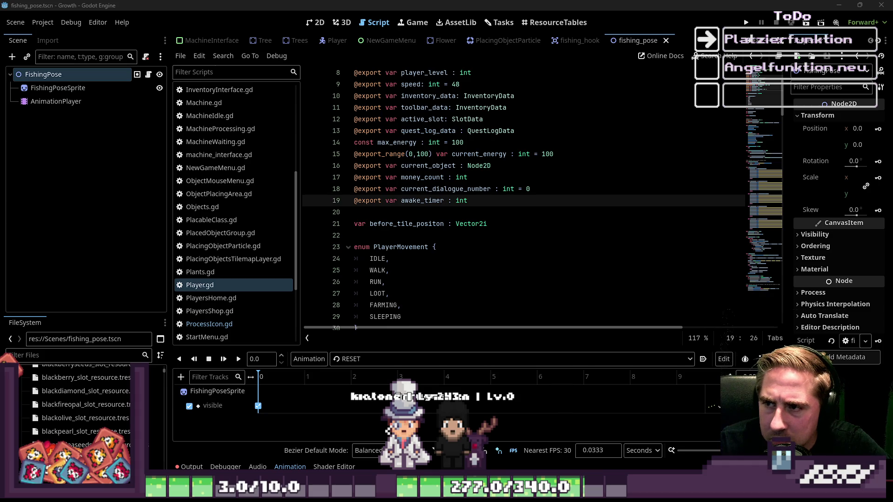
click(492, 212)
scroll(494, 241, up, 2)
scroll(494, 241, up, 1)
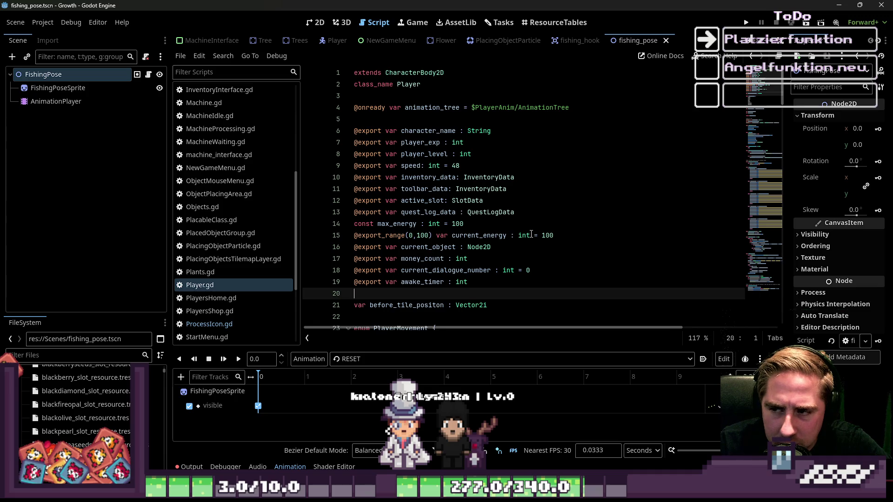
click(523, 191)
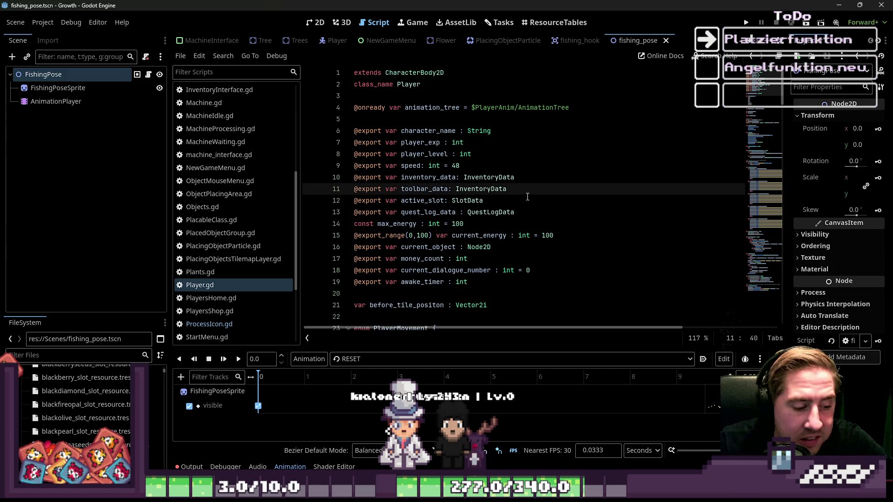
click(447, 293)
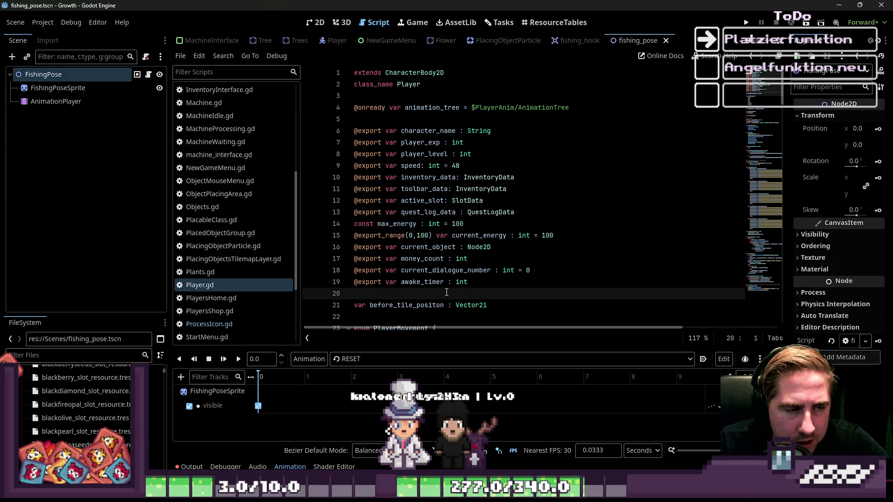
mouse_move(480, 276)
mouse_down()
mouse_move(367, 281)
mouse_move(336, 240)
mouse_up()
click(465, 223)
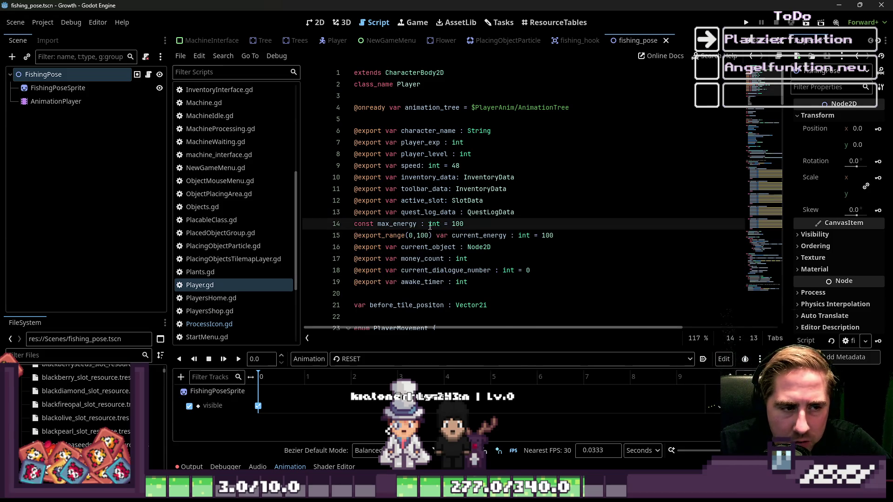
drag(465, 224, 336, 225)
click(424, 204)
click(356, 223)
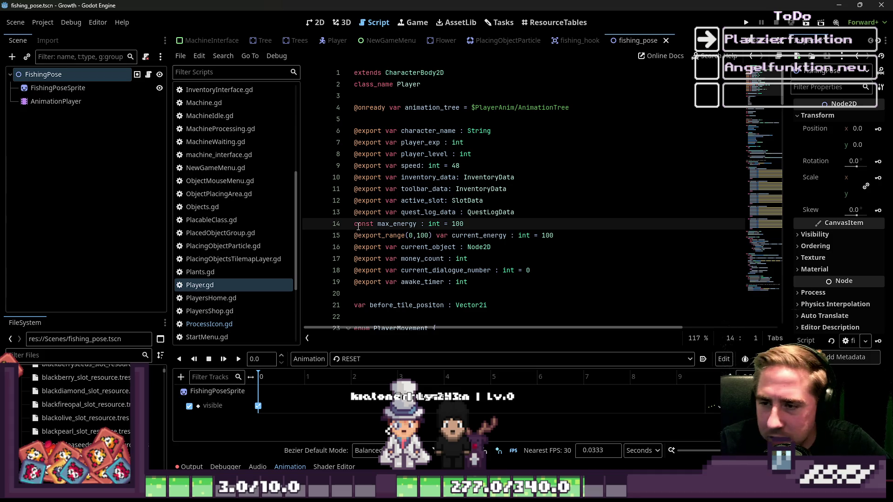
click(407, 210)
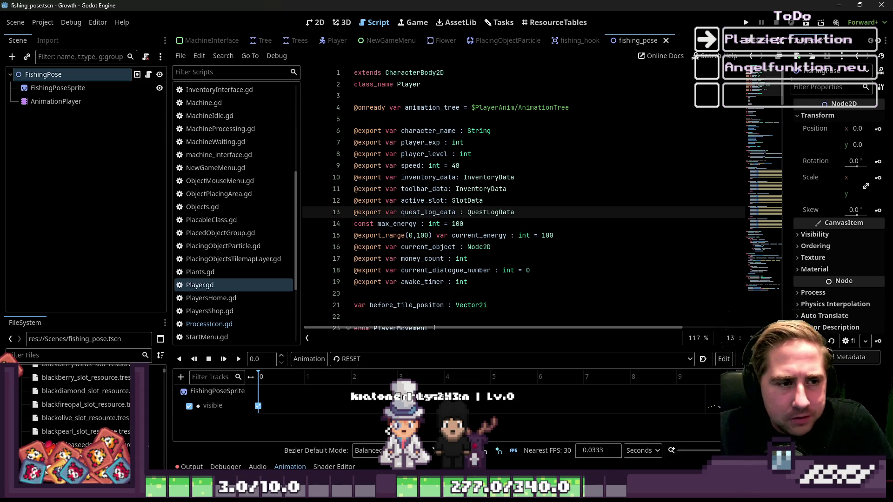
click(479, 178)
click(436, 191)
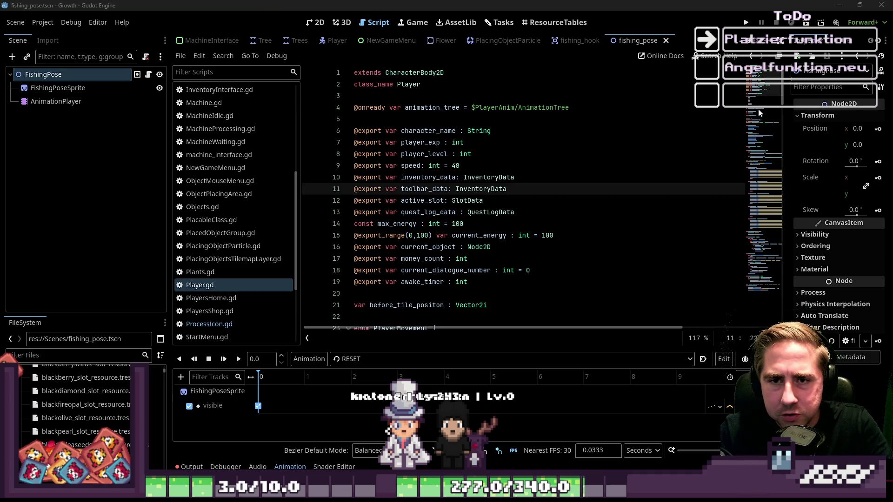
key(ctrl+shift+Escape)
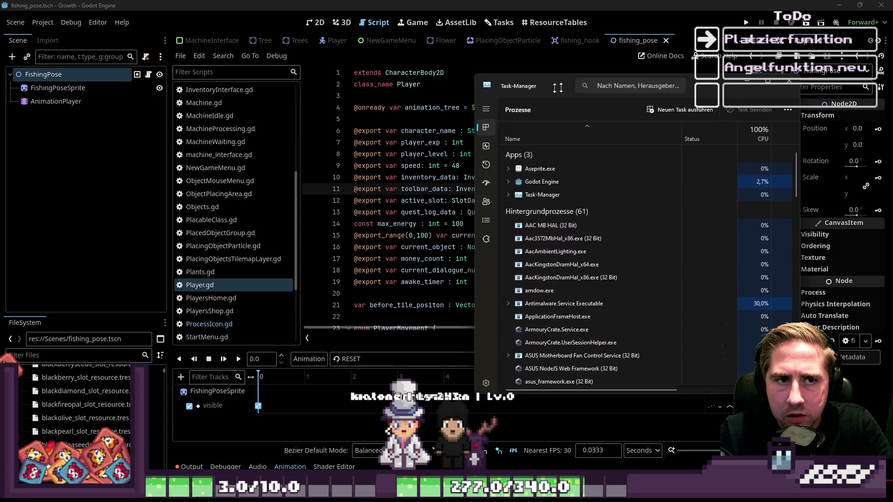
key(alt+Tab)
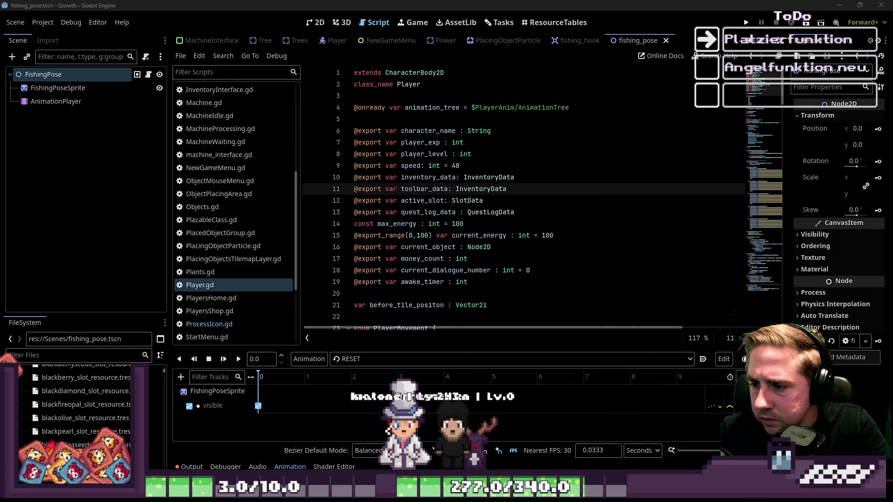
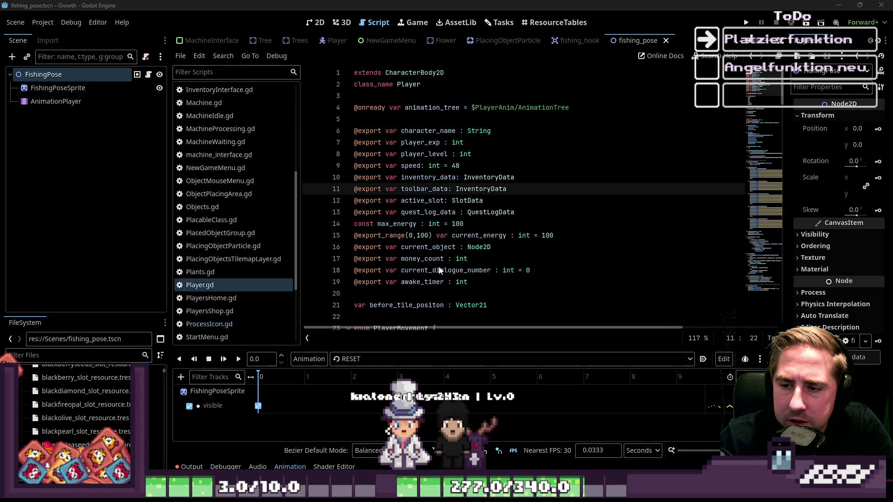
Step: Review the movement code in Player.gd
click(487, 212)
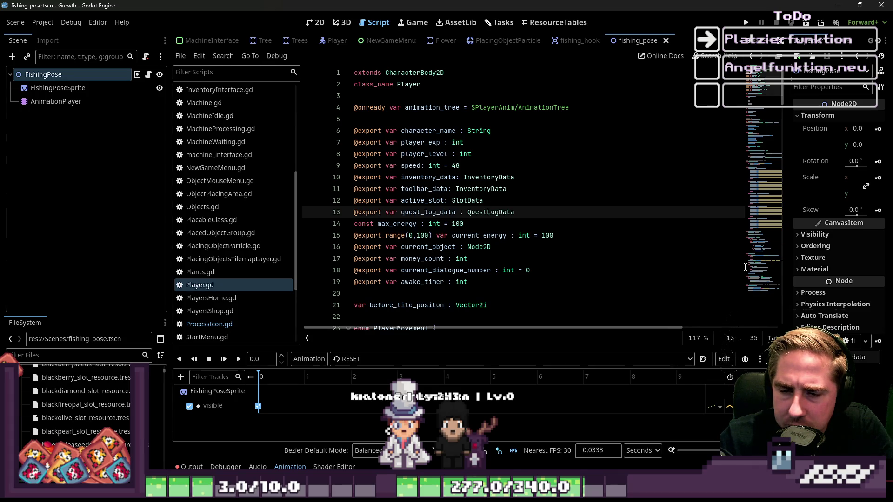
scroll(629, 213, down, 20)
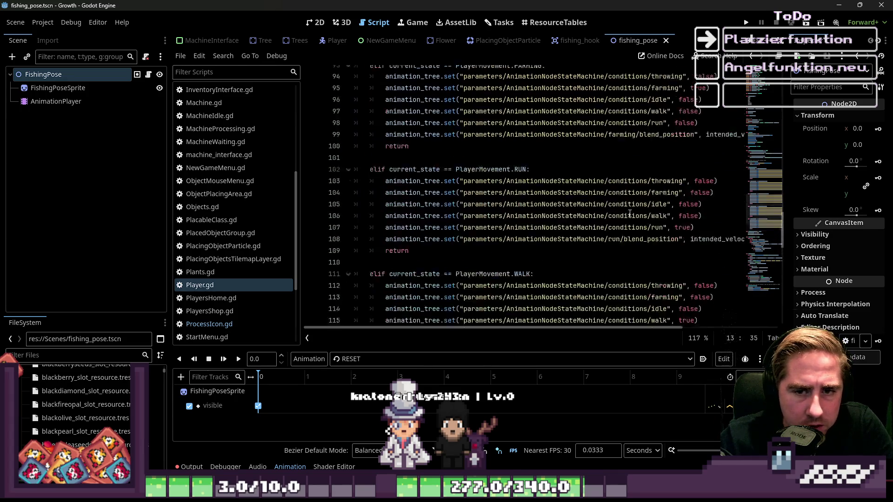
scroll(629, 213, up, 12)
scroll(504, 234, down, 14)
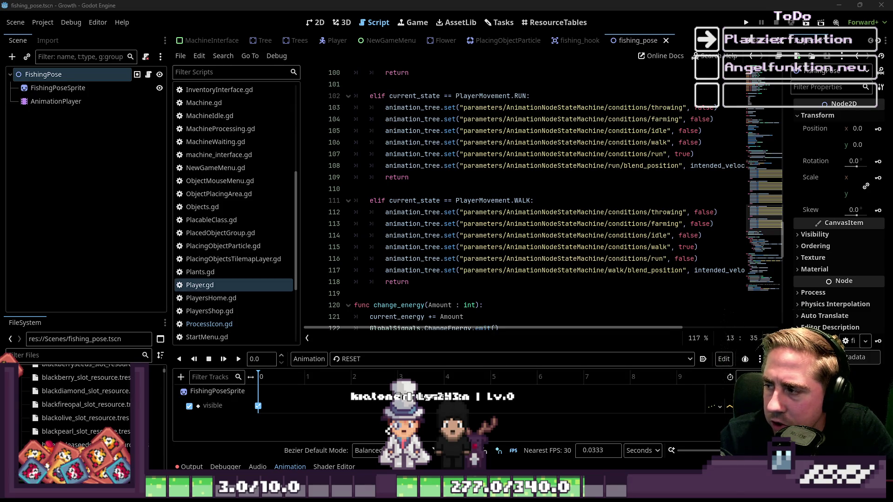
Step: Open fishing_pose.gd from the script list and begin a text search
click(492, 201)
scroll(492, 201, down, 2)
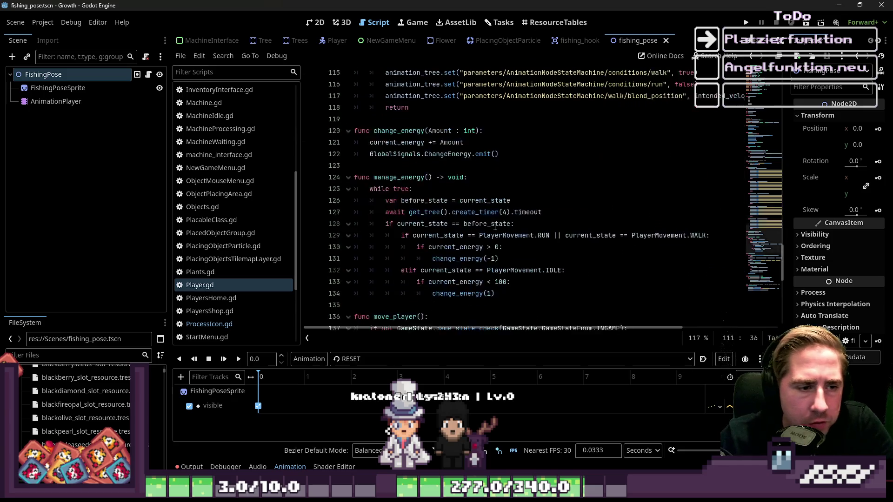
scroll(227, 186, up, 5)
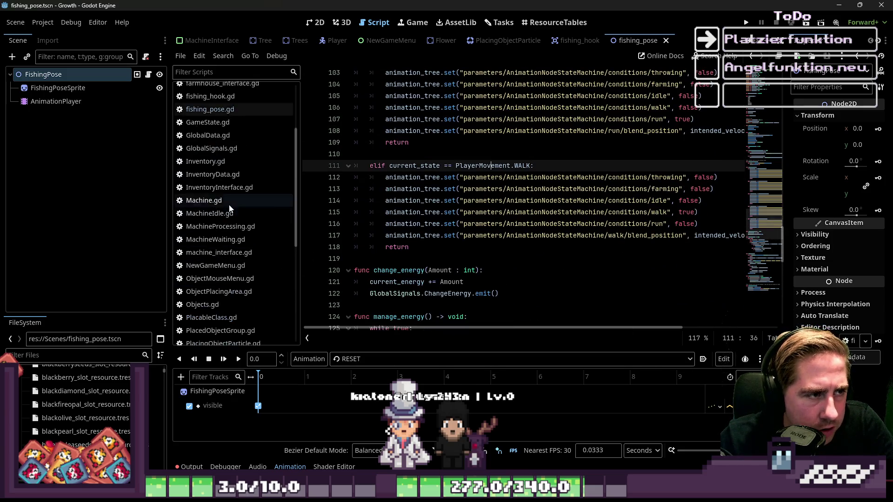
click(241, 207)
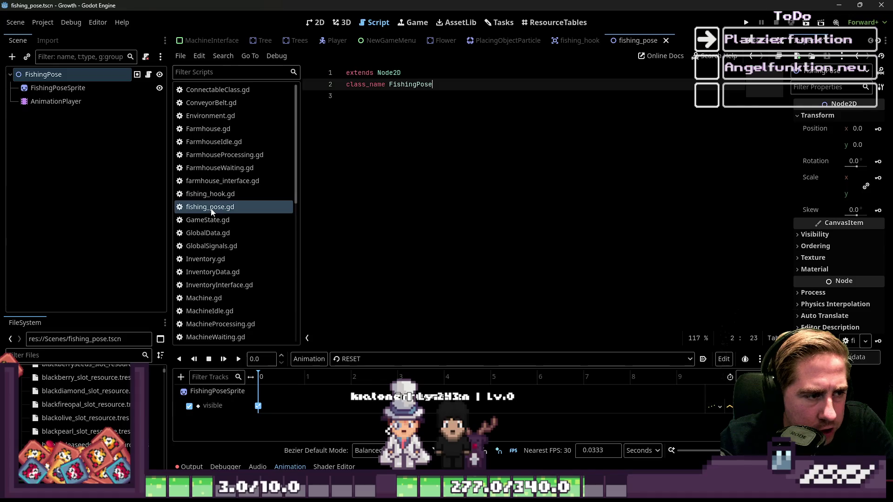
scroll(222, 186, down, 10)
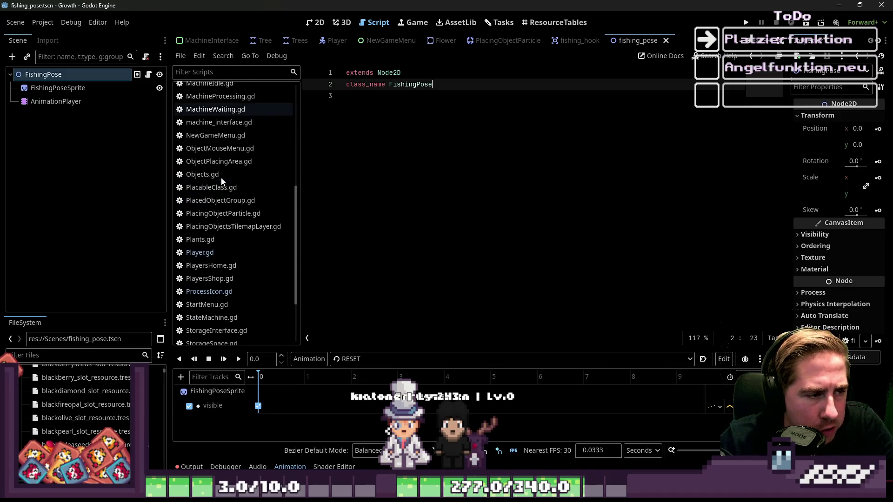
key(ctrl+f)
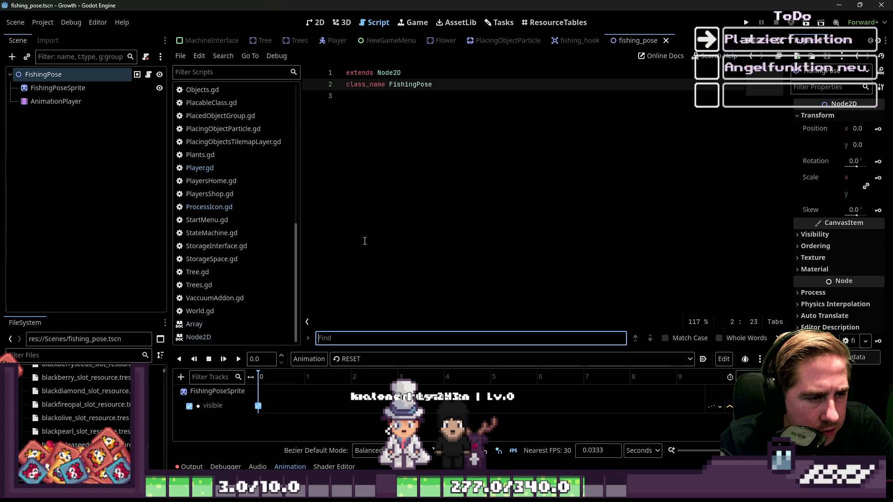
Step: Search the project for 'fishing' and delete the fishing_channeling_tween variable line in Player.gd
key(ctrl+shift+f)
text(fishing)
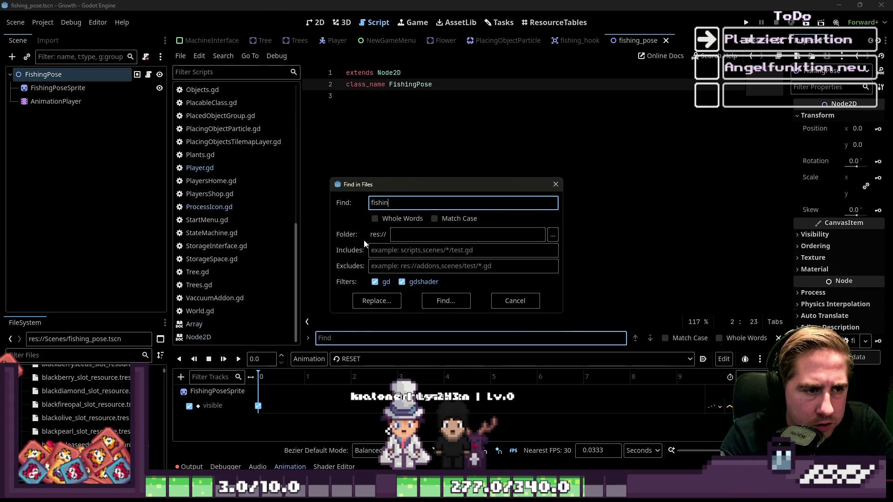
key(Return)
click(225, 396)
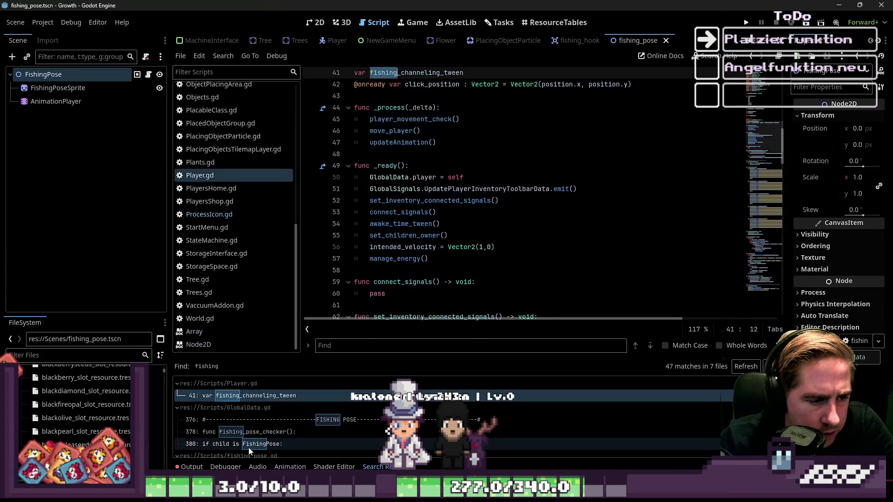
scroll(460, 154, up, 2)
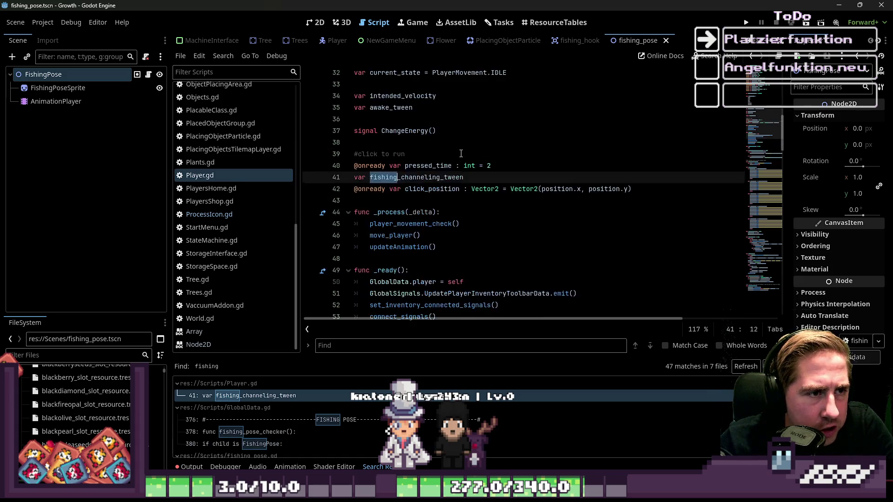
scroll(461, 154, up, 9)
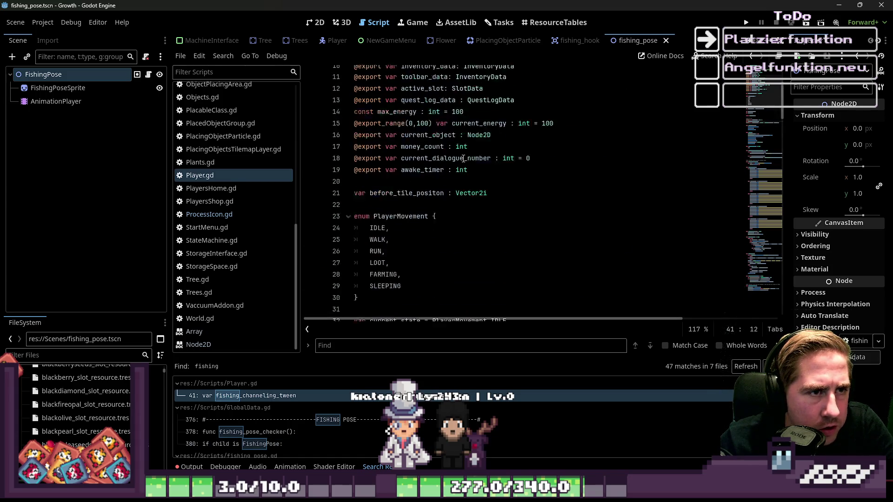
scroll(465, 160, down, 10)
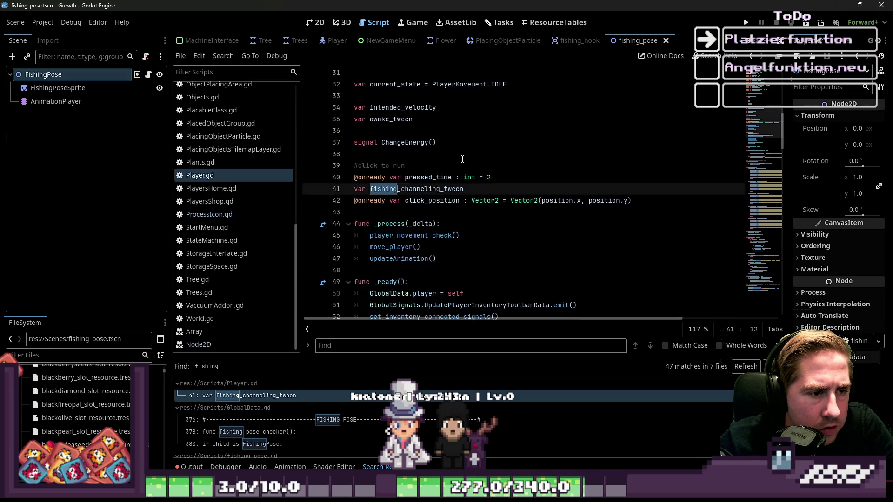
drag(466, 188, 317, 206)
key(shift+Up)
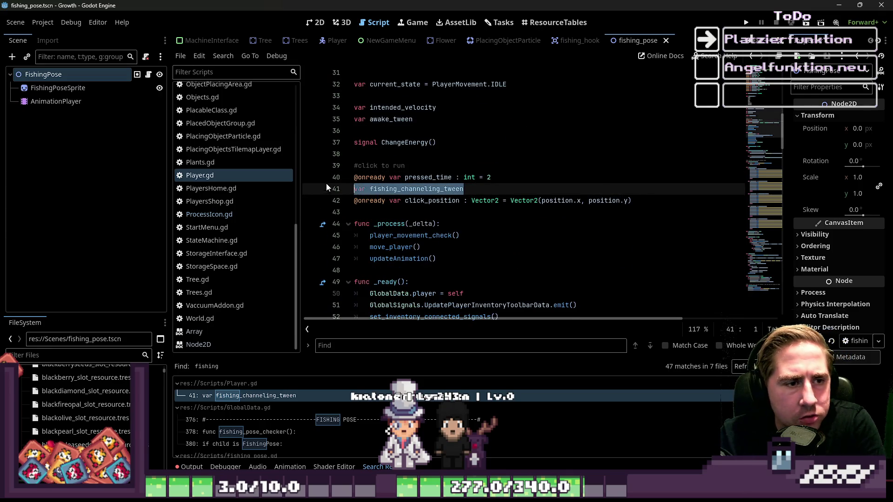
key(shift+Left)
key(BackSpace)
Step: Delete the FISHING POSE fishing_pose_checker block and its blank lines from GlobalData.gd
click(269, 432)
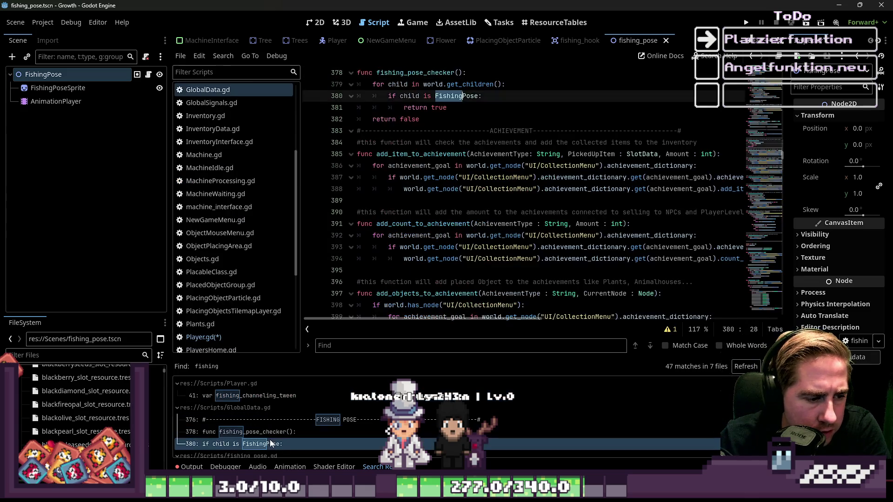
mouse_move(457, 226)
mouse_down()
mouse_move(432, 215)
mouse_move(396, 166)
mouse_move(363, 156)
mouse_up()
key(BackSpace)
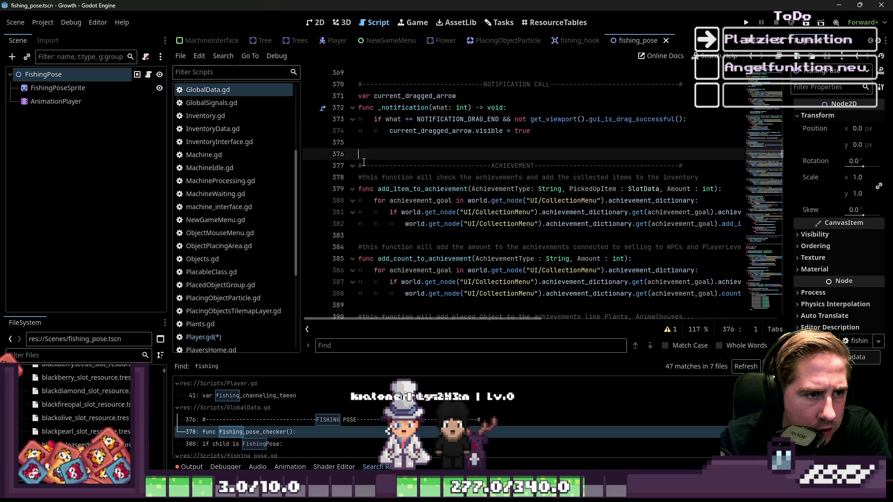
key(BackSpace)
key(Down)
key(BackSpace)
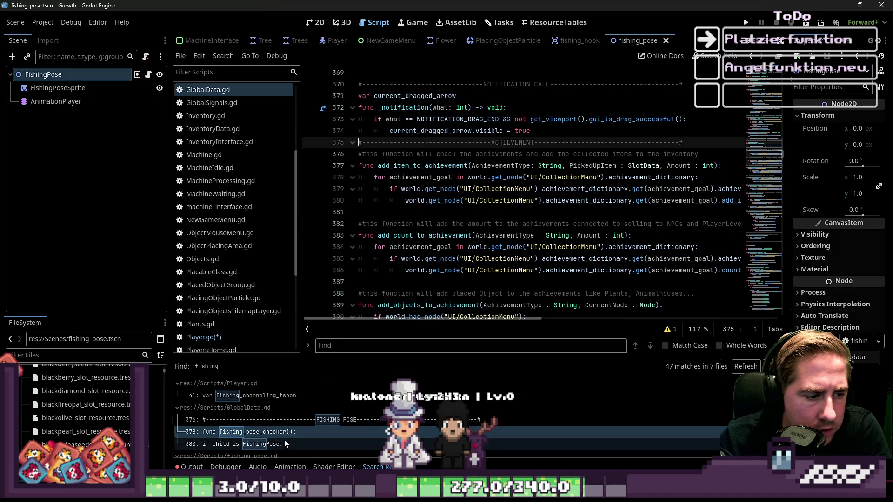
scroll(285, 442, down, 2)
click(265, 420)
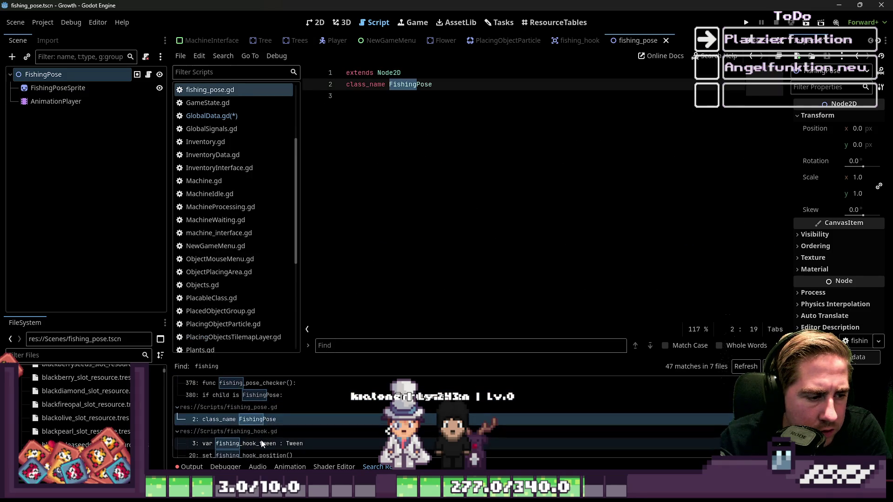
Step: In fishing_hook.gd, point the rubberduck preload on line 8 to res://Resources/ItemSlotResources without the double slash
click(261, 443)
scroll(262, 441, down, 3)
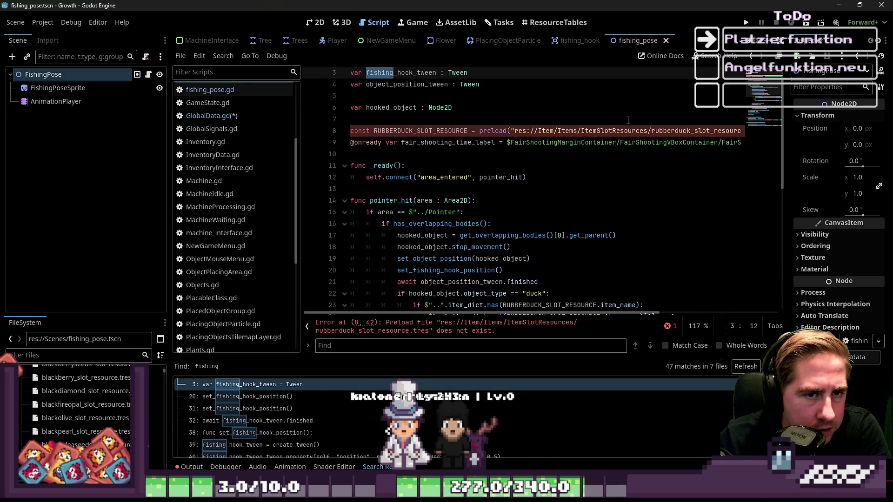
click(557, 130)
key(BackSpace)
key(BackSpace)
key(BackSpace)
key(Delete)
key(Delete)
key(Delete)
text(Resourc)
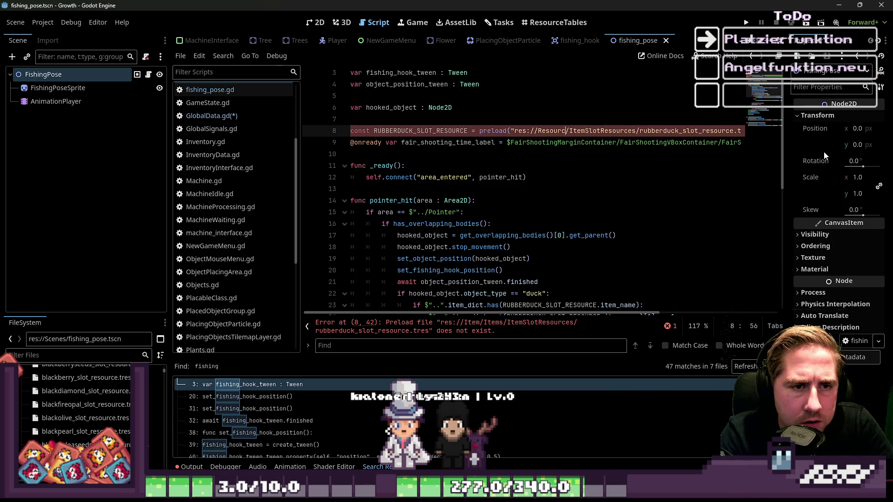
text(es/)
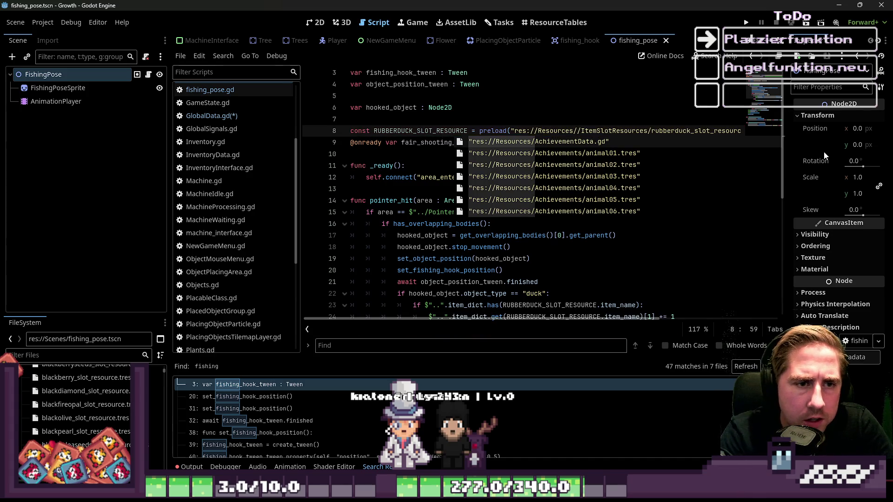
key(Delete)
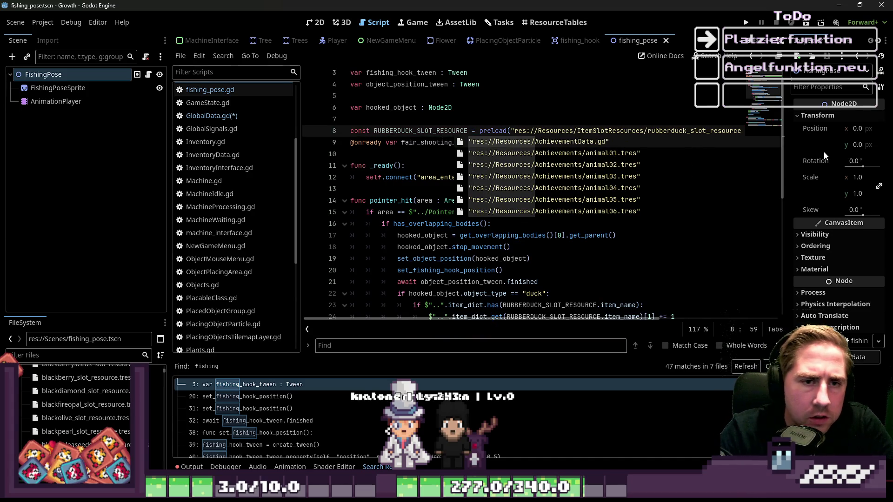
key(Right)
key(Right)
key(Right)
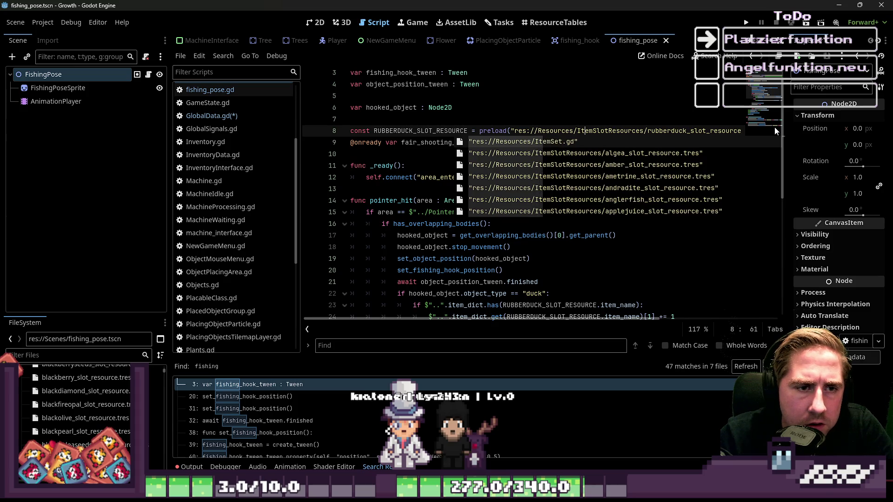
key(Right)
key(Right)
key(Right)
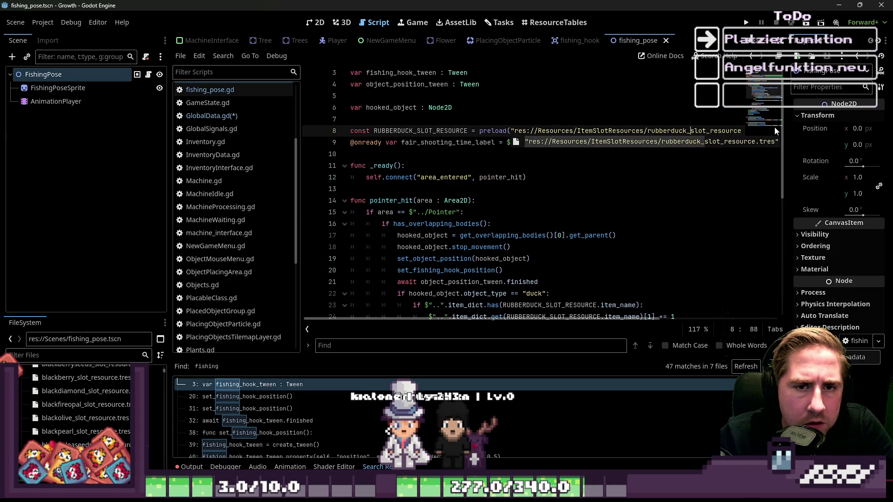
click(521, 152)
Step: Review the remaining hook and tween functions further down the script
scroll(521, 152, down, 7)
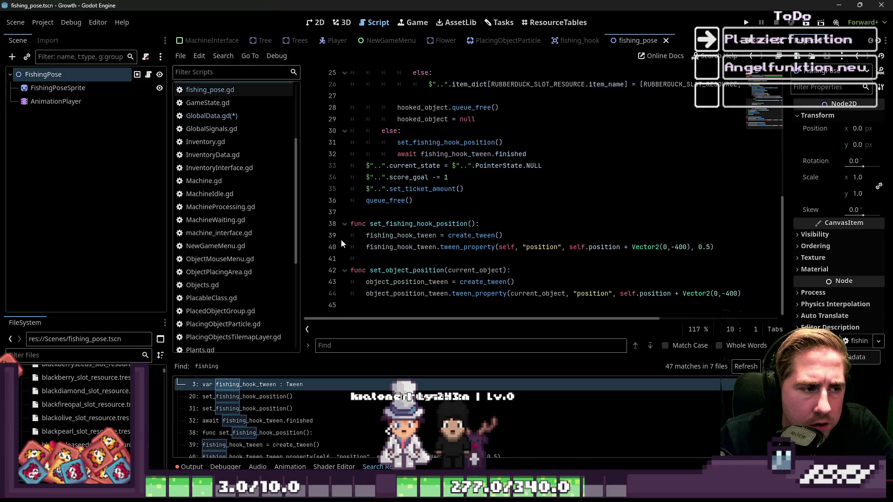
scroll(282, 426, down, 3)
scroll(269, 428, down, 5)
scroll(274, 423, down, 5)
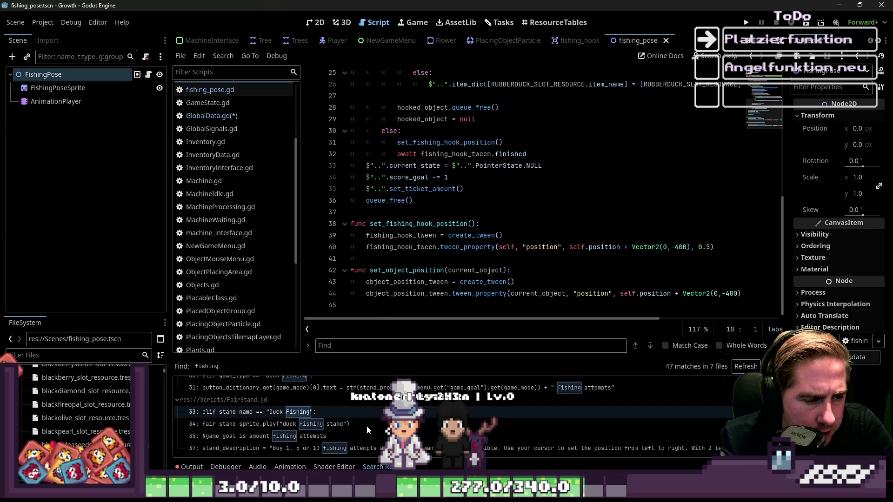
scroll(367, 426, down, 1)
click(483, 201)
Step: Save all modified scripts, including GlobalData.gd, with Ctrl+S
key(ctrl+s)
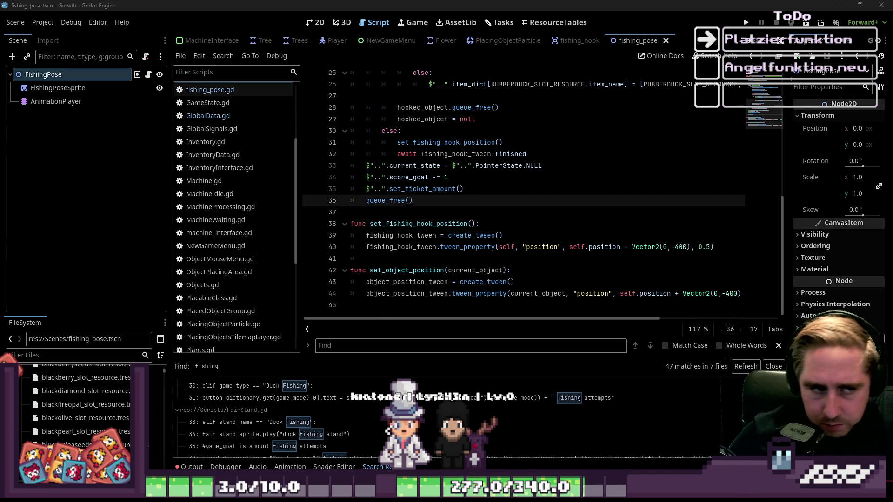
scroll(674, 224, up, 7)
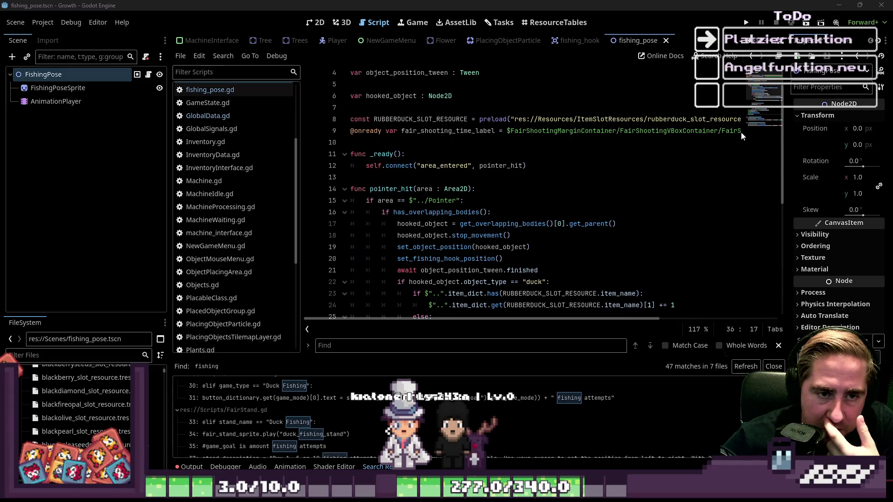
Step: Inspect the RUBBERDUCK_SLOT_RESOURCE constant and its Resources preload path
click(540, 135)
double_click(605, 119)
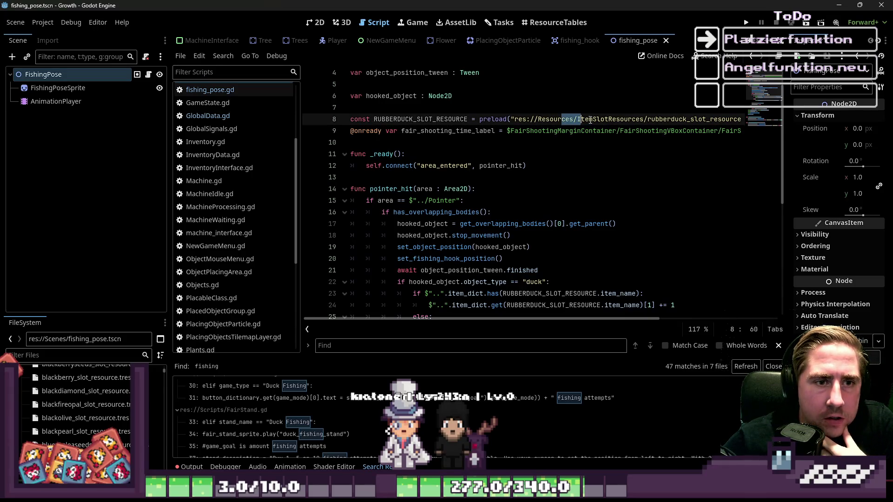
click(603, 158)
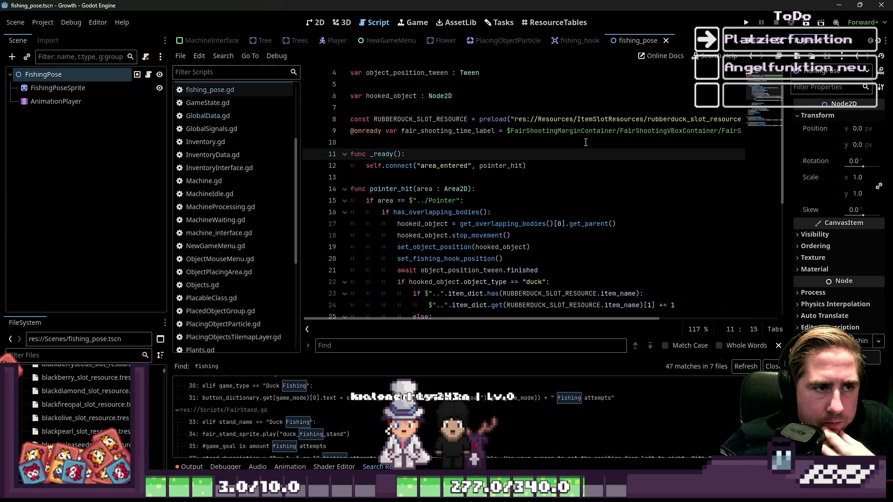
double_click(427, 118)
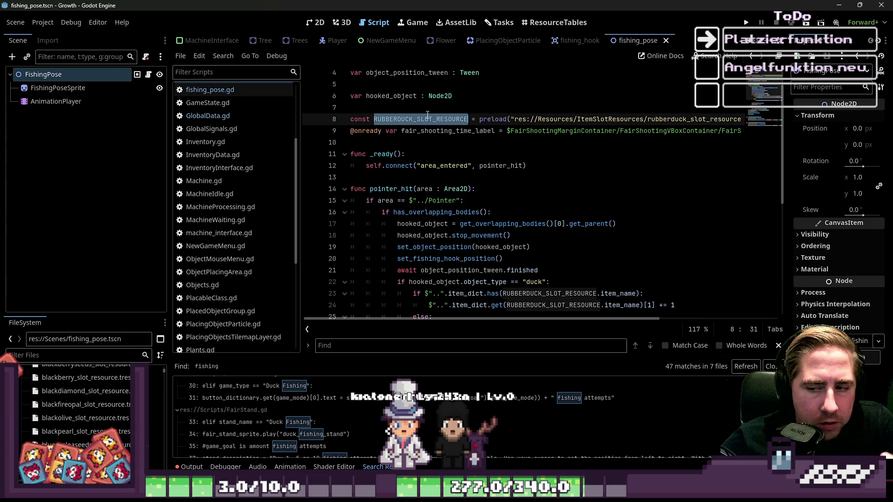
double_click(555, 119)
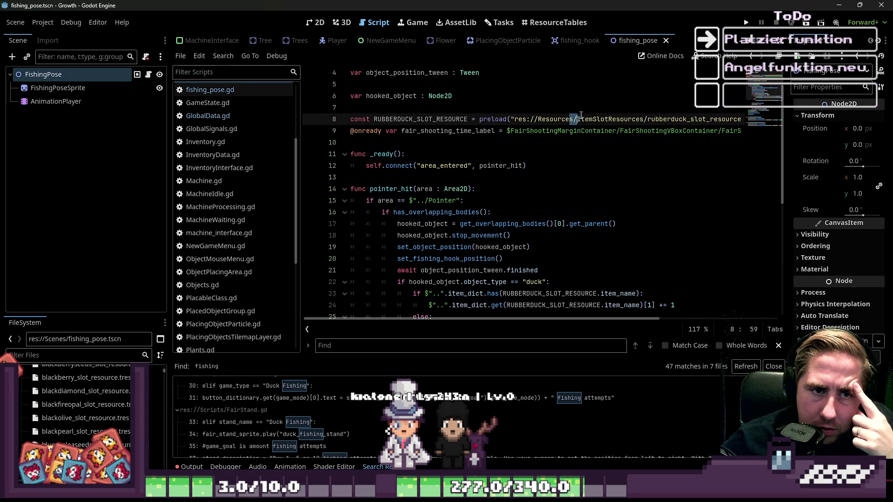
click(659, 175)
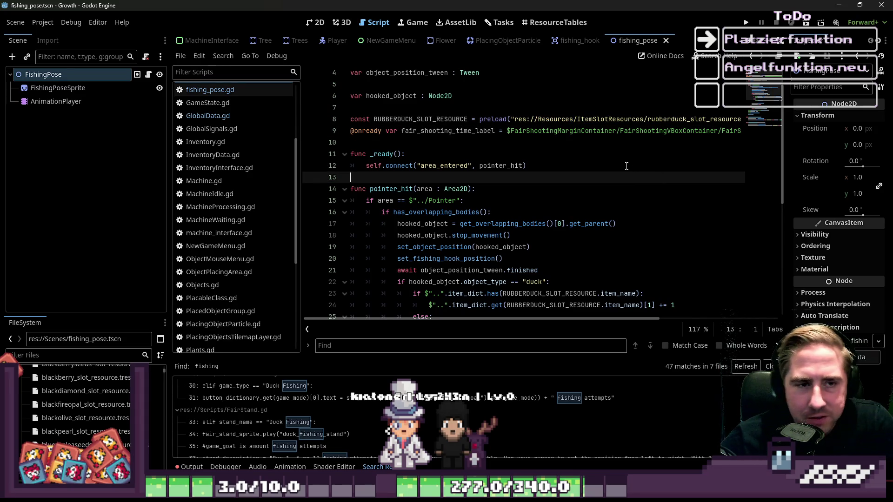
key(Up)
key(Up)
key(Up)
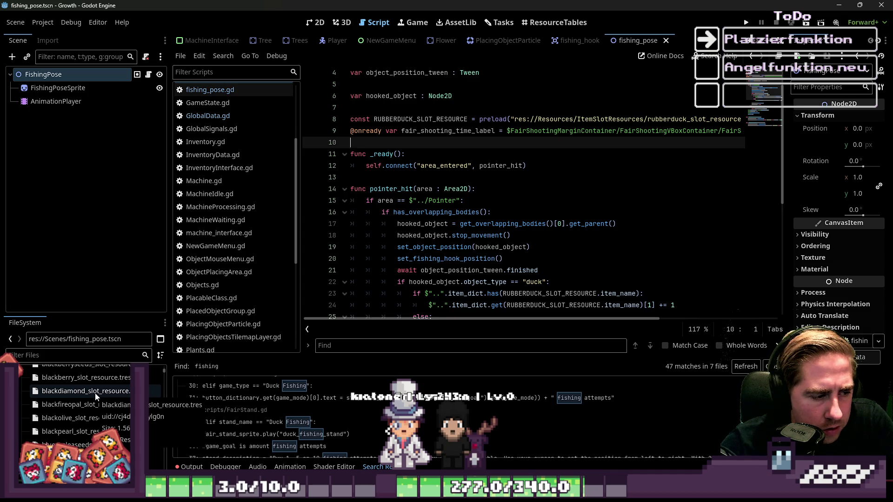
Step: Clear the FileSystem filter and open fishing_pose.gd from the script list
click(96, 354)
text(i4d)
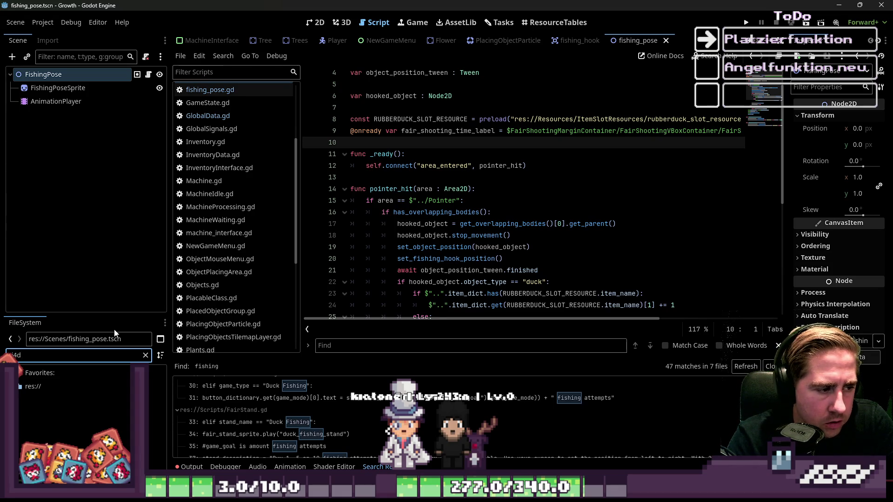
key(BackSpace)
key(BackSpace)
key(BackSpace)
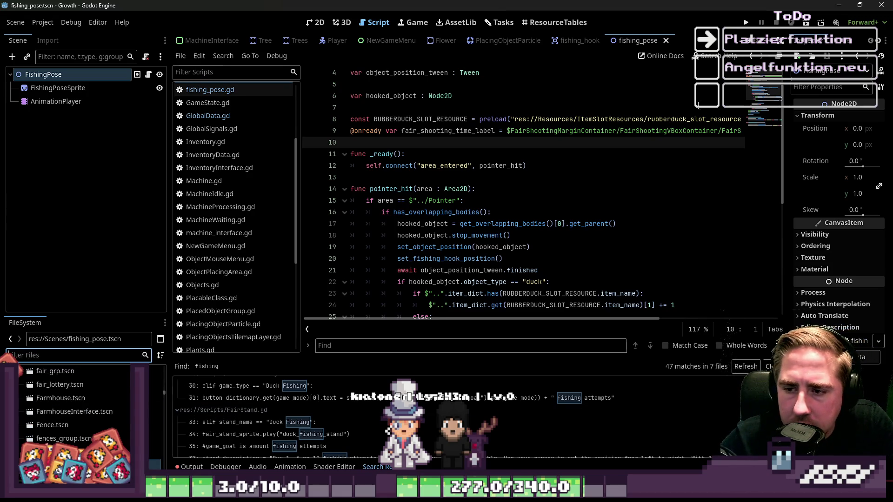
scroll(256, 167, up, 3)
click(236, 154)
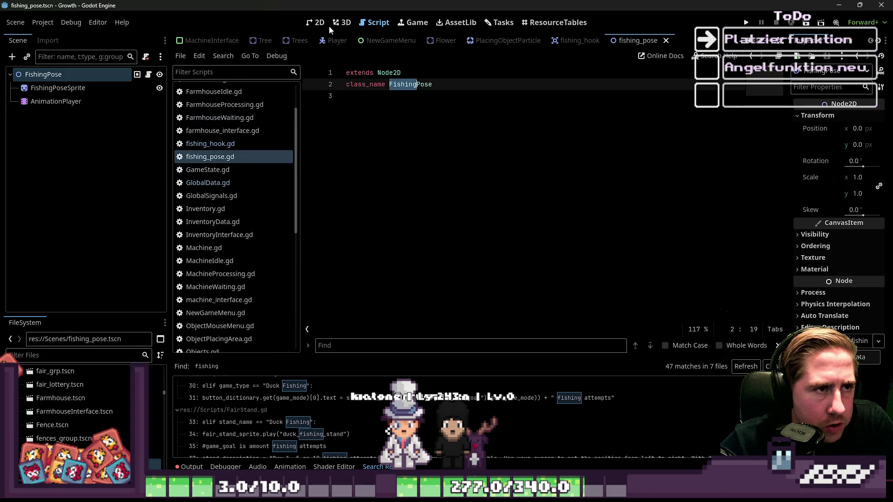
Step: Switch to the Player scene in the 2D view and frame the character
click(326, 23)
click(338, 41)
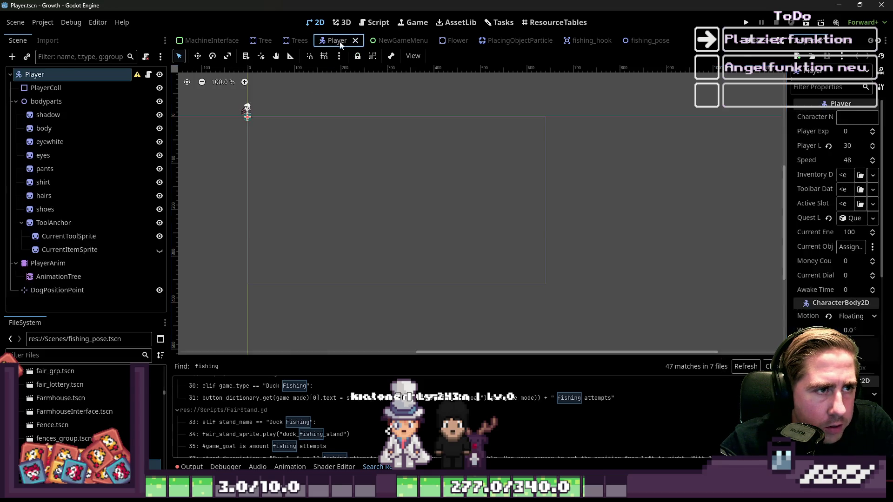
click(148, 75)
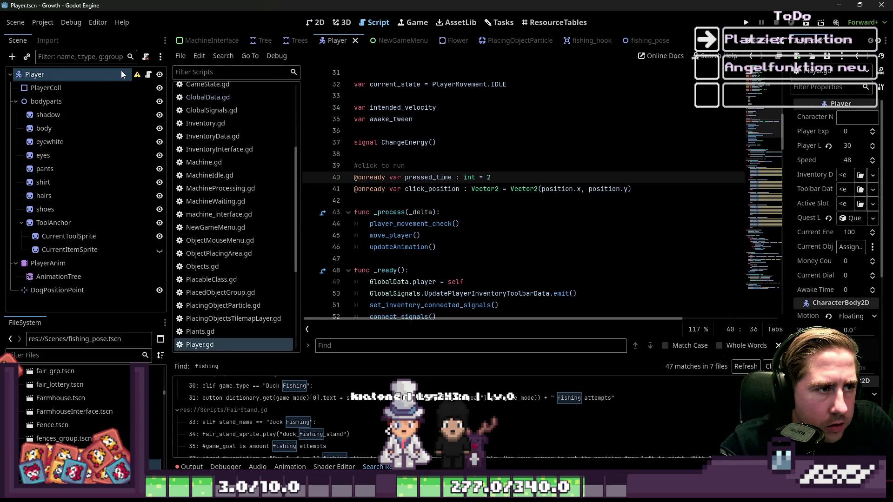
click(316, 22)
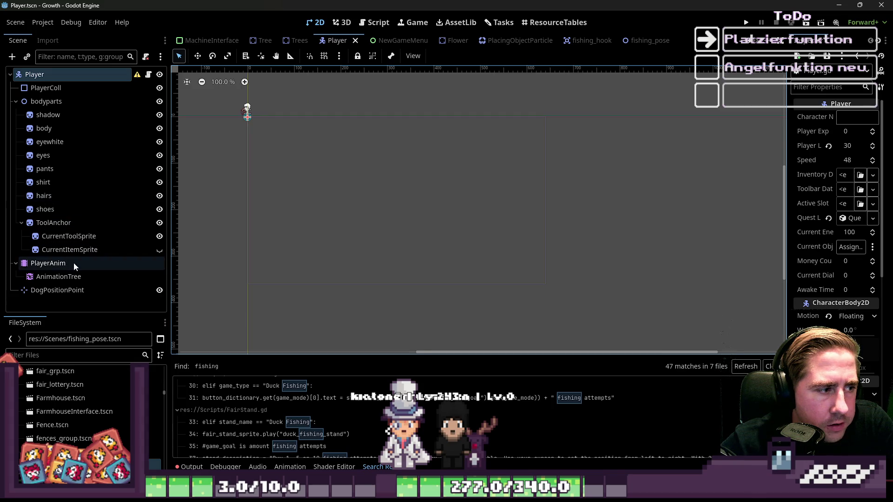
key(f)
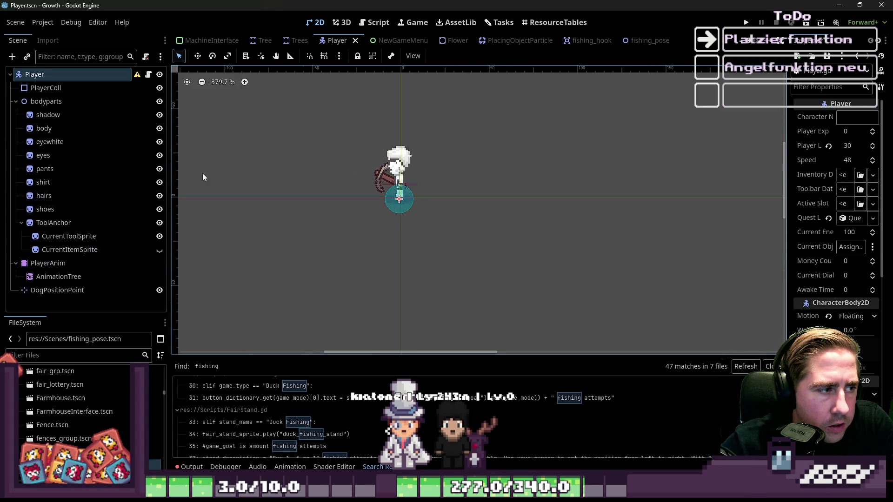
Step: Collapse the bodyparts and PlayerAnim nodes, then select PlayerAnim in the Scene tree
click(15, 101)
click(16, 115)
click(70, 129)
double_click(73, 126)
key(Return)
click(52, 115)
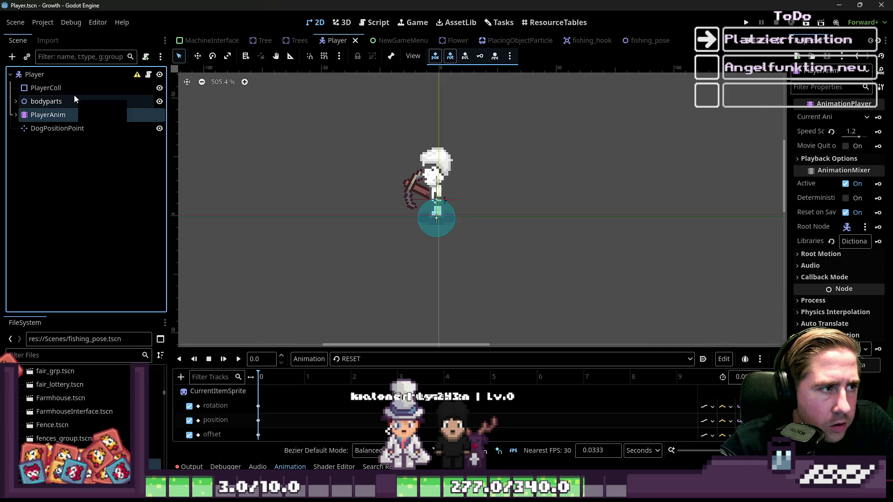
Step: Filter the FileSystem dock with 'mot' and browse the results
click(95, 351)
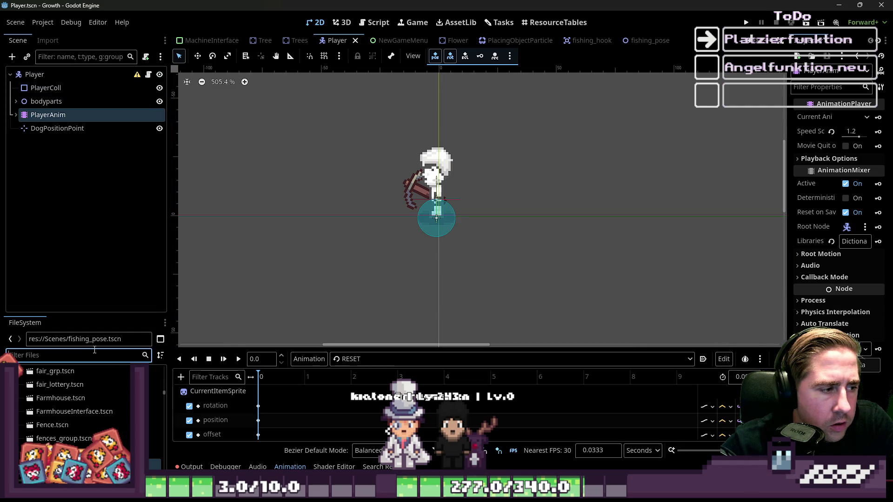
text(mot)
key(BackSpace)
key(BackSpace)
key(BackSpace)
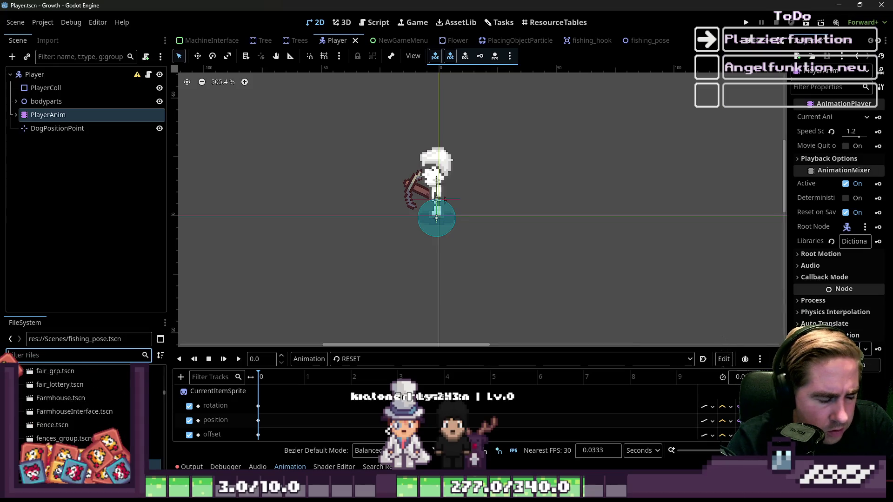
scroll(51, 427, up, 10)
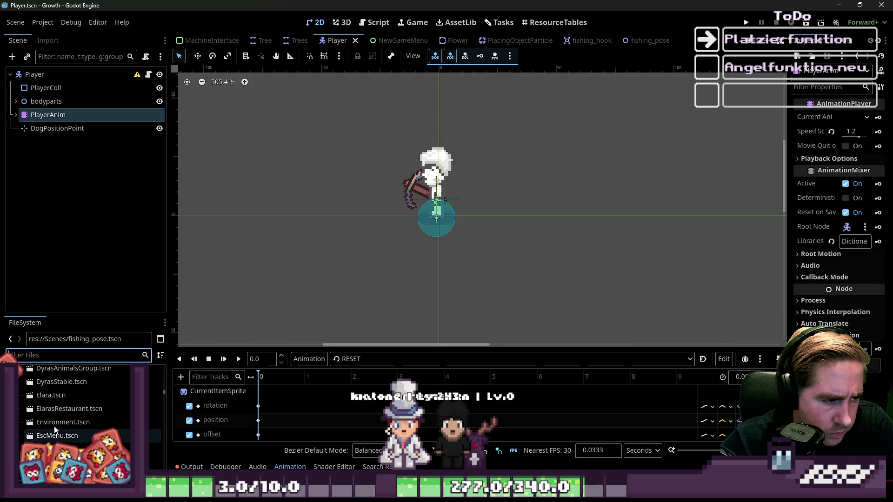
scroll(63, 424, up, 15)
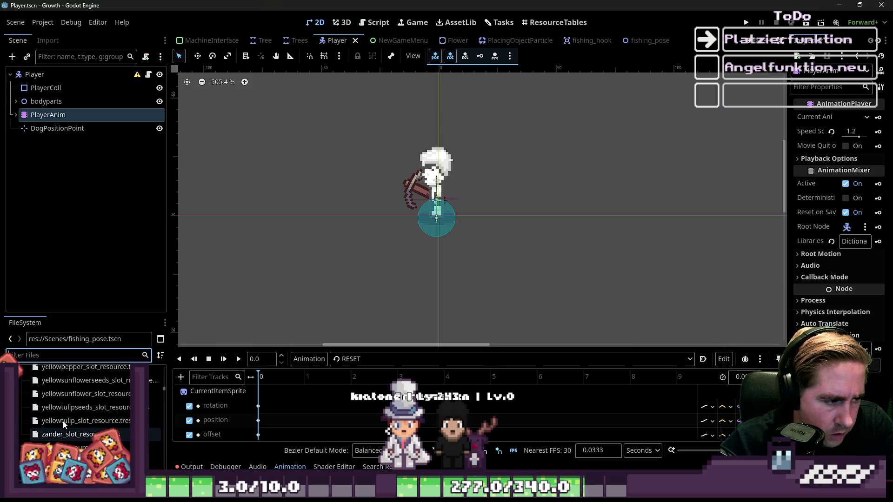
scroll(64, 424, up, 10)
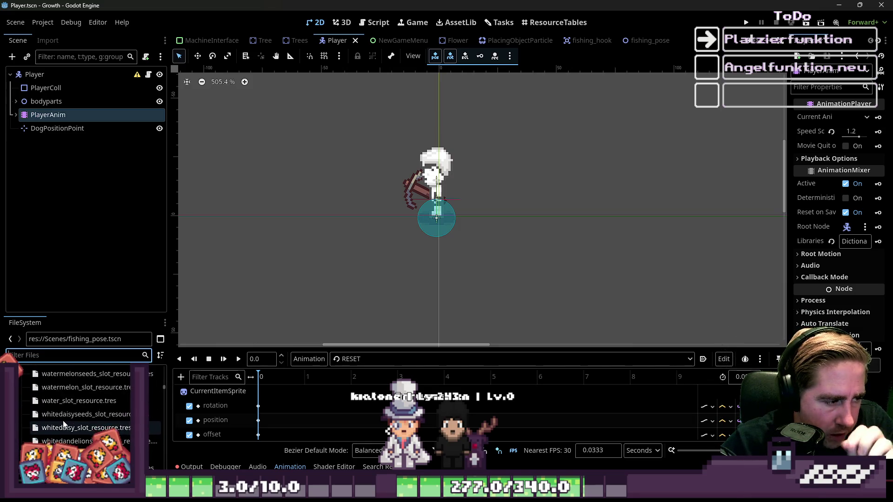
Step: Browse the FileSystem dock, then show PlayerAnim's list of farming, idle, run, throwing and walk animations
drag(162, 388, 162, 361)
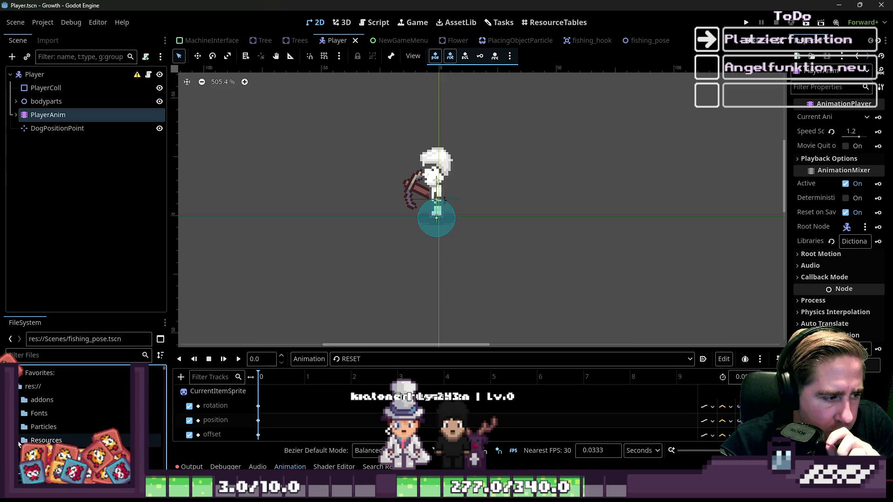
click(42, 356)
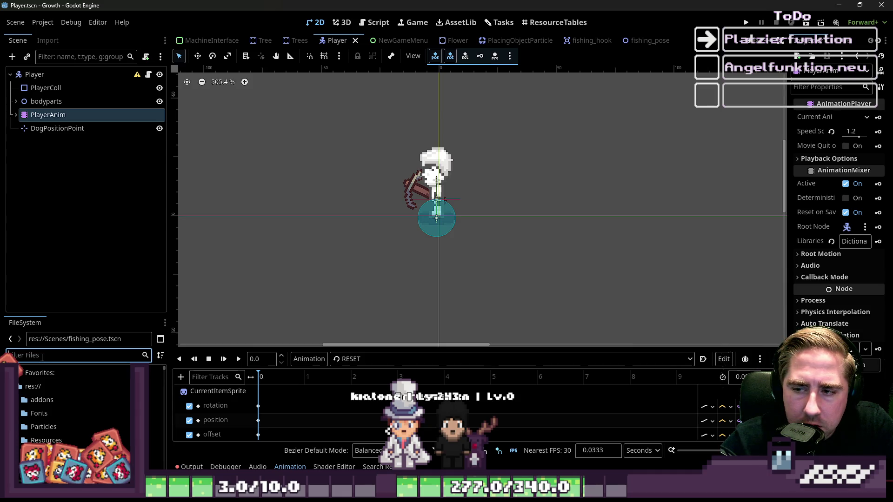
scroll(26, 386, down, 2)
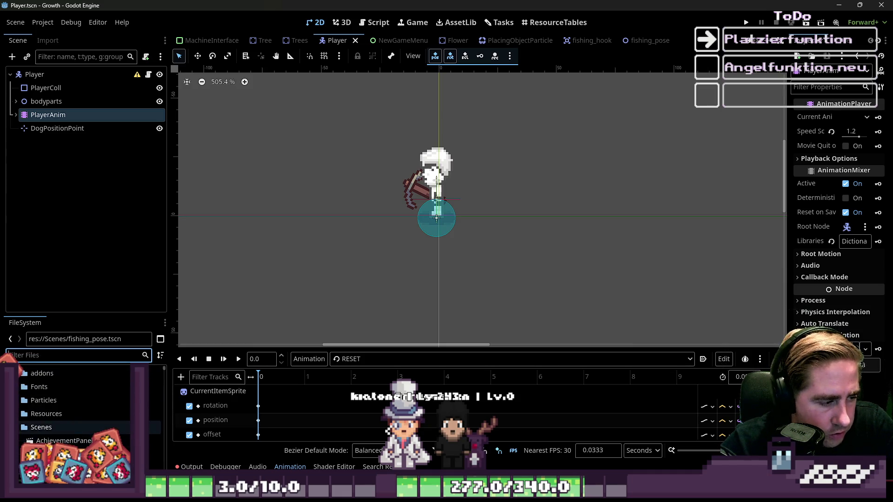
scroll(33, 408, down, 5)
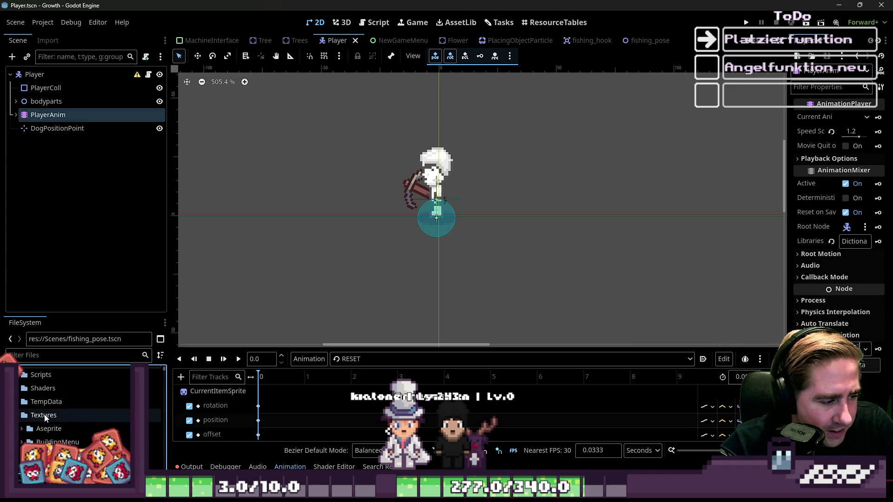
scroll(33, 408, down, 5)
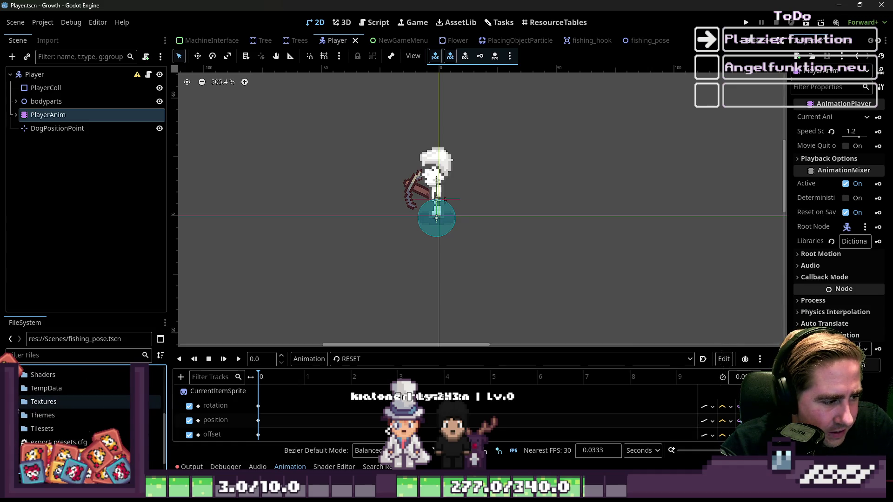
scroll(18, 419, up, 5)
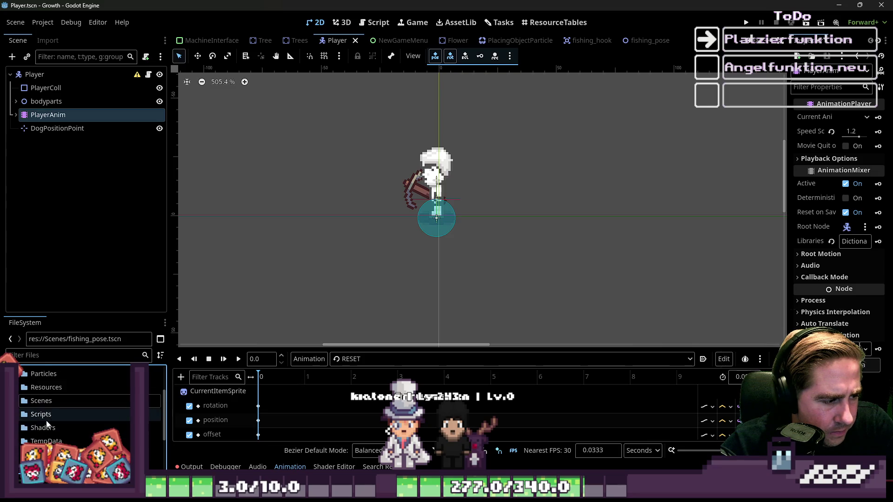
scroll(72, 418, down, 8)
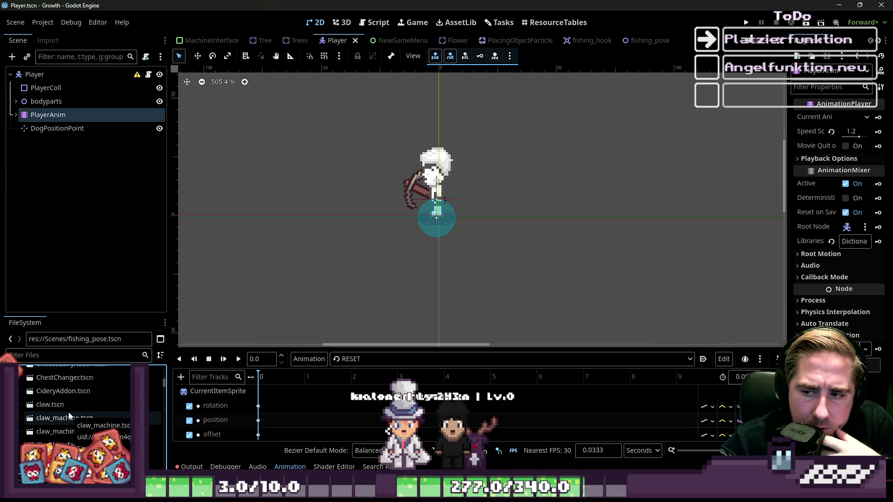
scroll(69, 416, down, 2)
scroll(69, 415, down, 5)
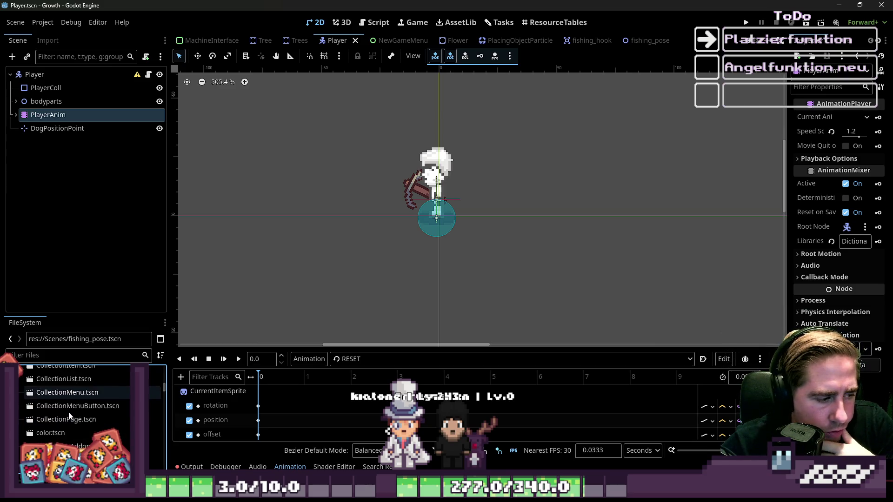
scroll(65, 411, down, 5)
scroll(66, 411, down, 5)
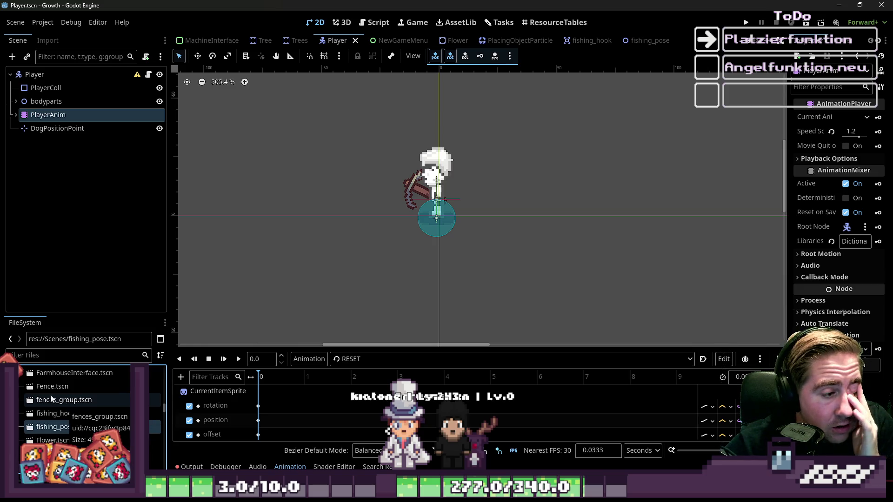
click(67, 360)
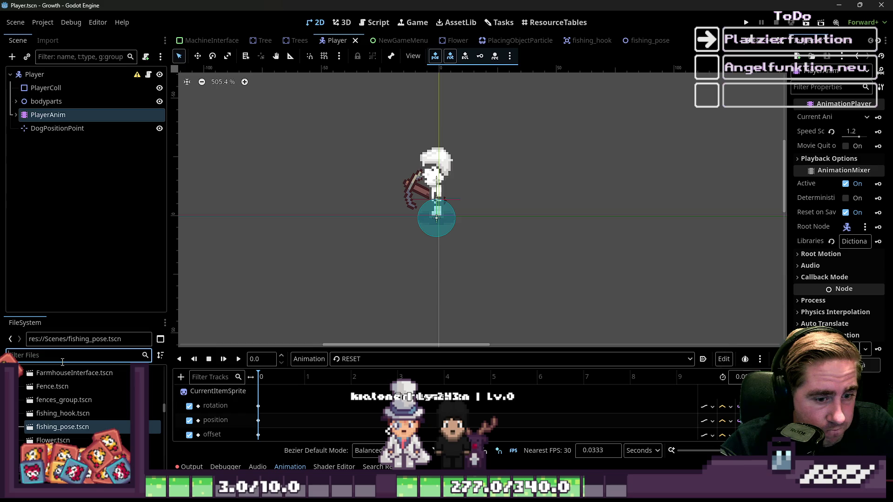
click(352, 361)
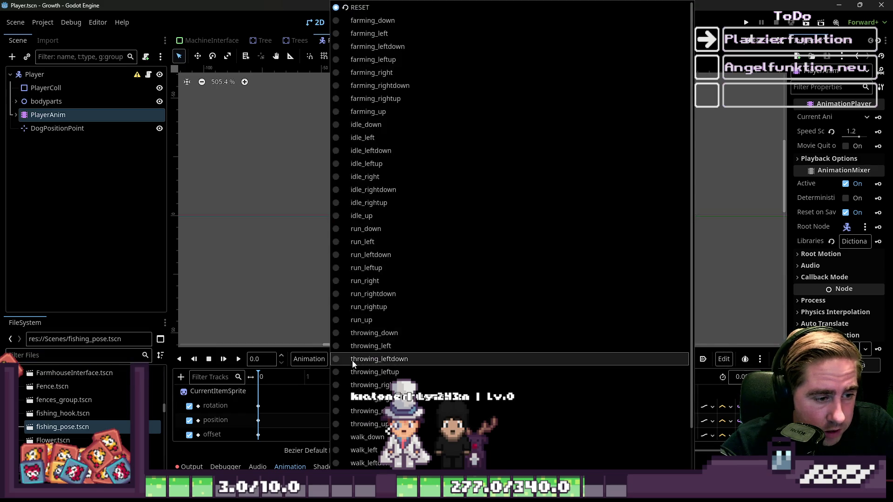
Step: Pick the throwing_down animation and play it several times
scroll(388, 46, down, 3)
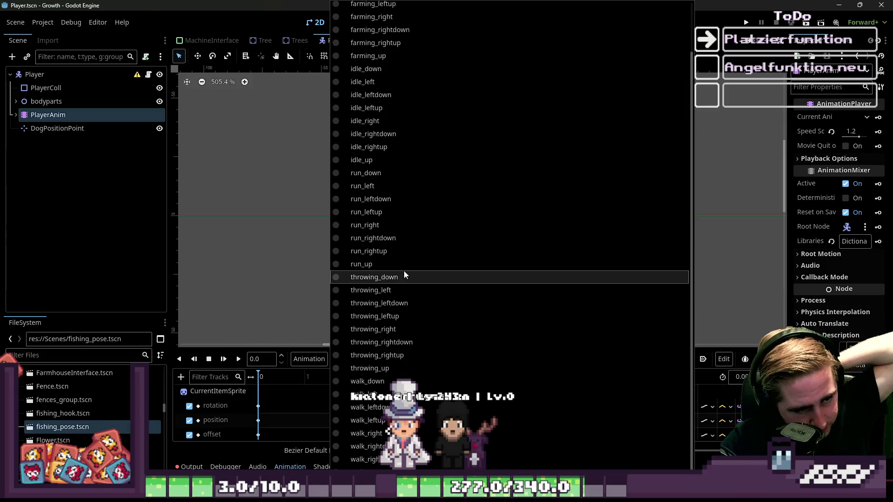
click(369, 275)
click(238, 358)
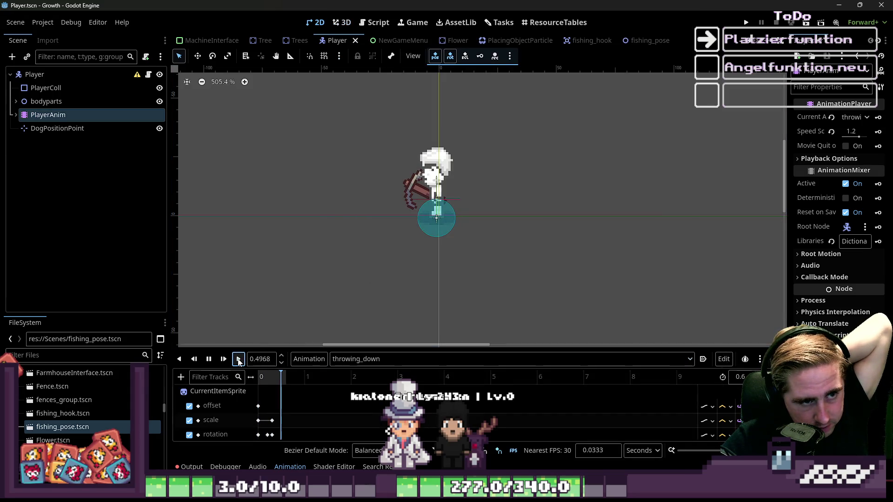
click(238, 359)
click(239, 359)
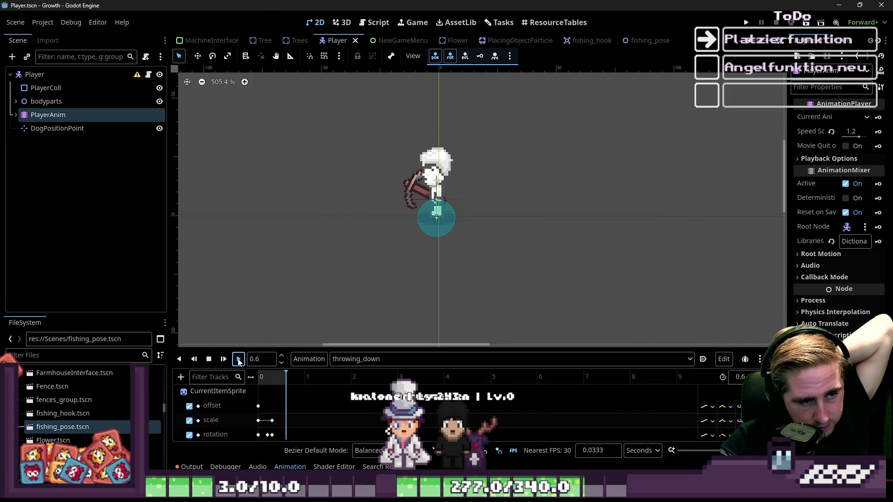
click(238, 359)
click(238, 359)
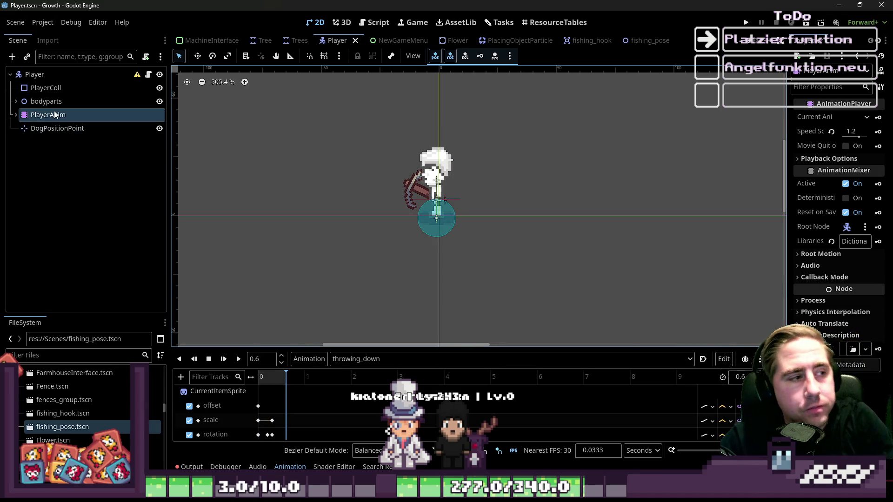
Step: Deactivate the player's AnimationTree, then replay throwing_down from PlayerAnim
click(15, 115)
click(40, 128)
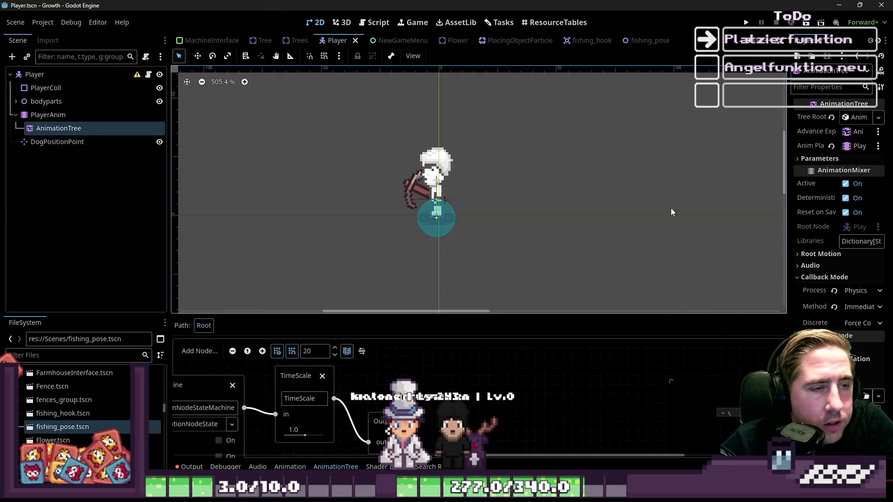
click(845, 183)
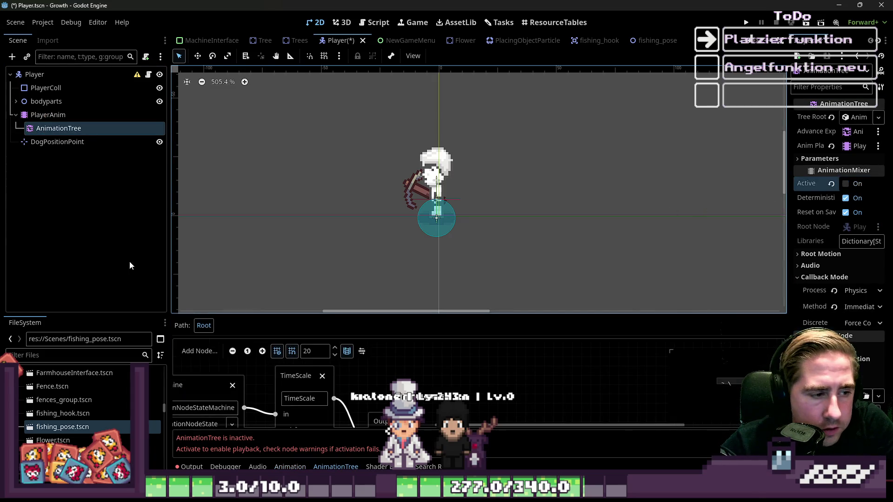
click(48, 114)
click(238, 359)
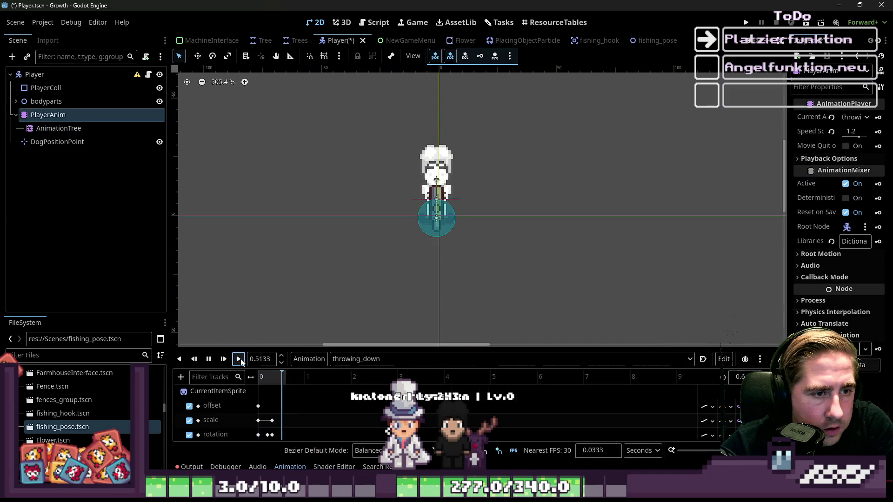
Step: Load the throwing_rightdown animation and play it from the start
click(365, 356)
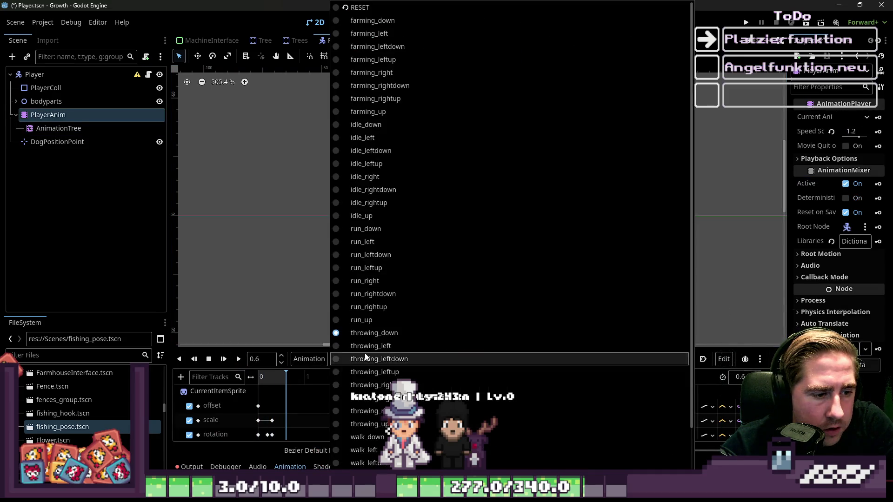
click(367, 398)
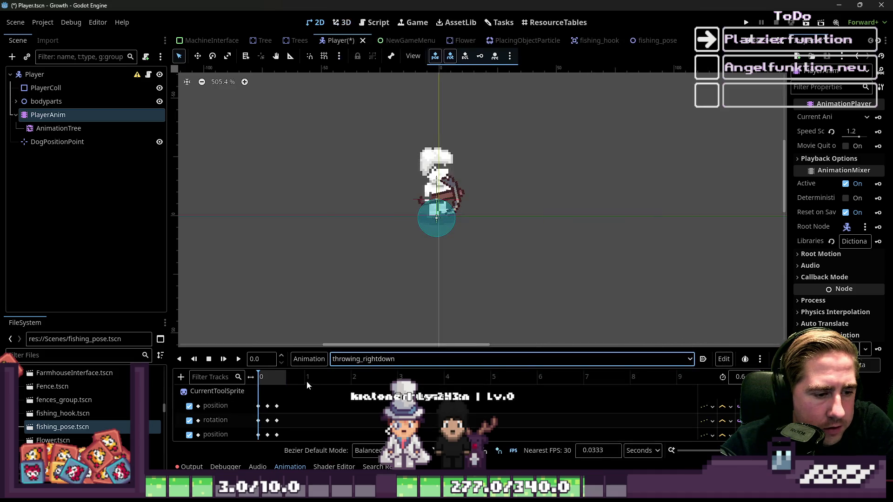
click(238, 359)
click(239, 359)
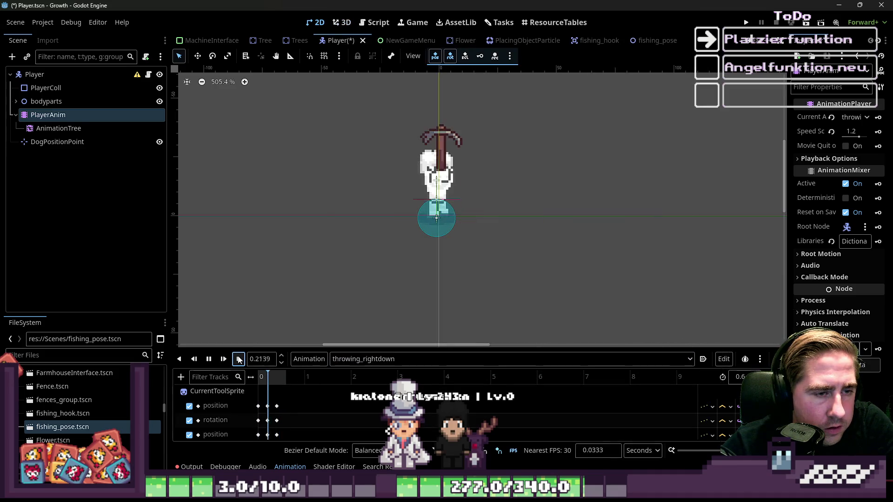
click(239, 359)
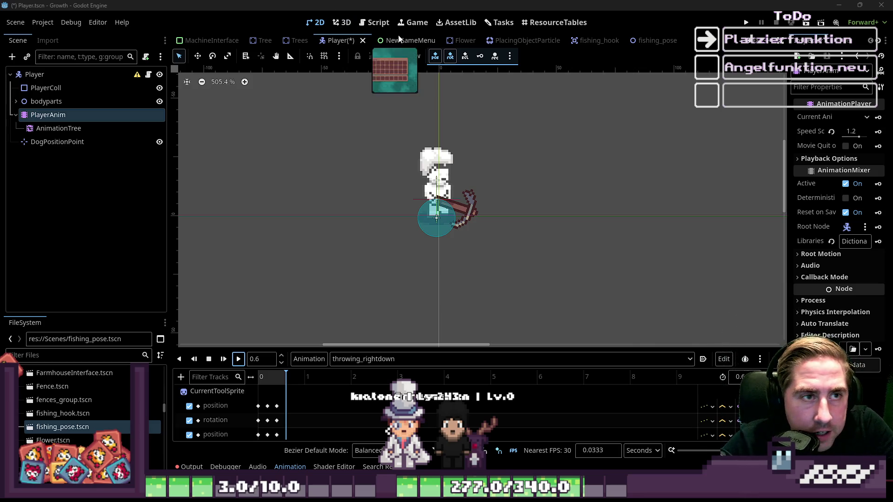
Step: In the Script workspace, view MachineIdle.gd, MachineProcessing.gd and MachineWaiting.gd
click(374, 22)
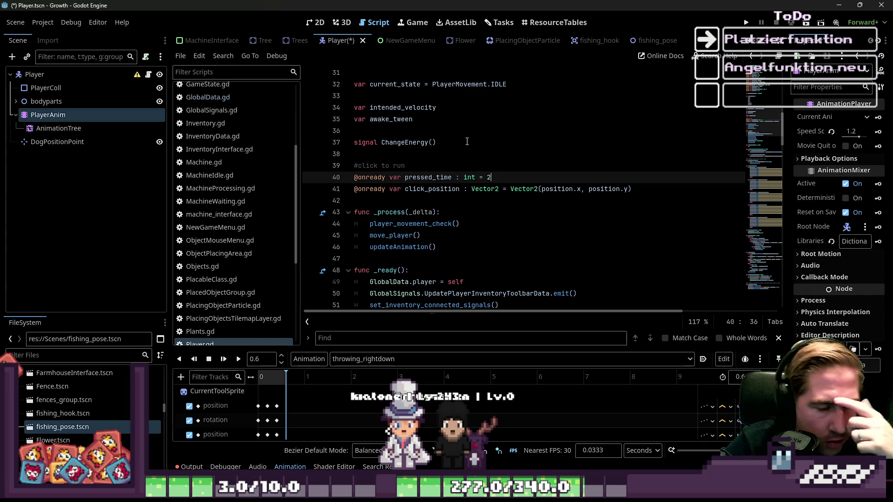
scroll(231, 191, up, 5)
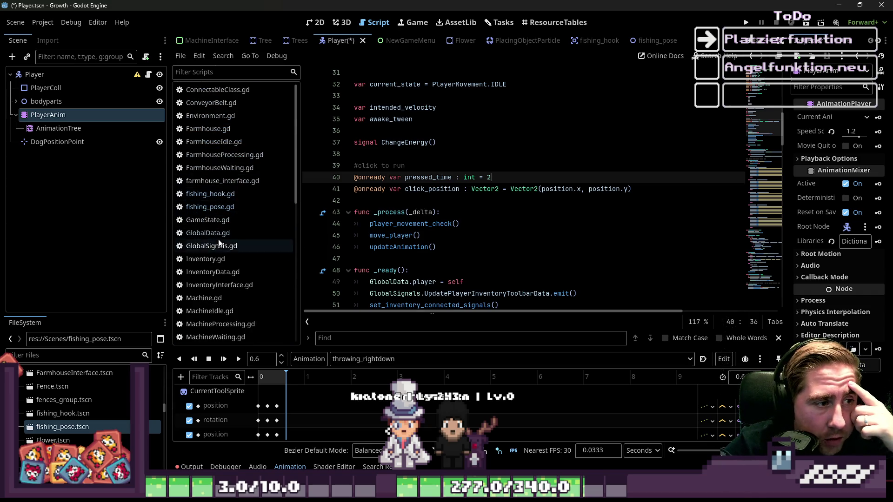
scroll(225, 230, down, 4)
click(223, 213)
click(225, 227)
click(215, 239)
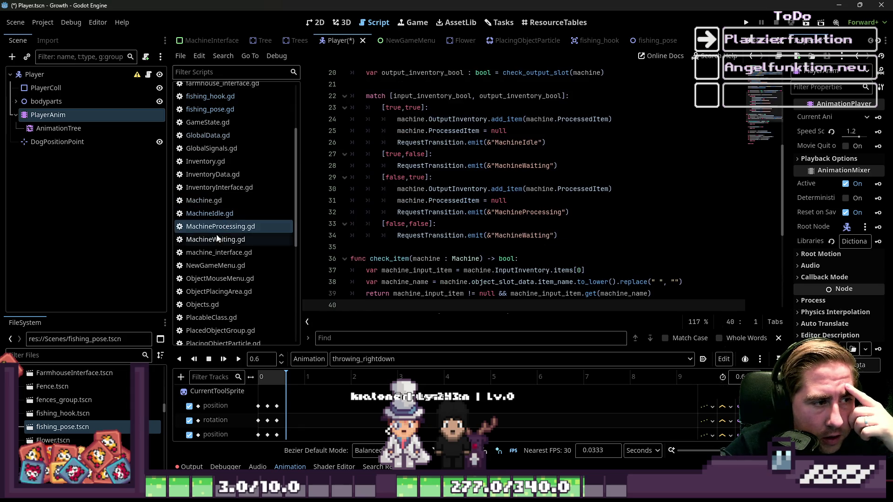
scroll(222, 274, down, 8)
Step: Open StateMachine.gd and undo its last three edits
click(201, 233)
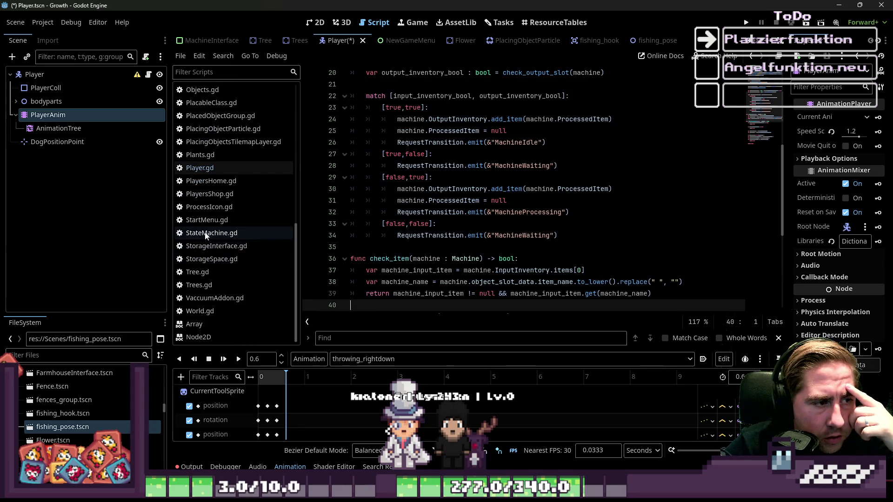
scroll(464, 221, up, 4)
scroll(464, 220, down, 2)
scroll(464, 220, up, 2)
scroll(464, 221, down, 6)
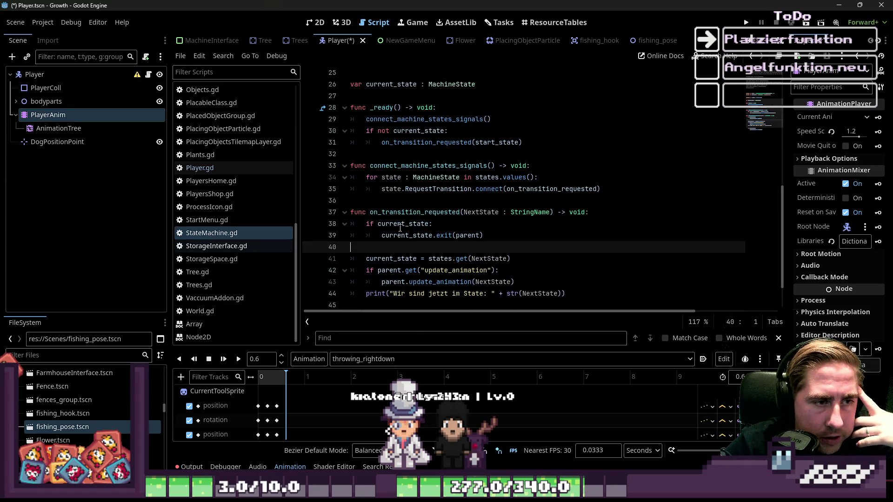
key(ctrl+z)
key(ctrl+z)
key(ctrl+z)
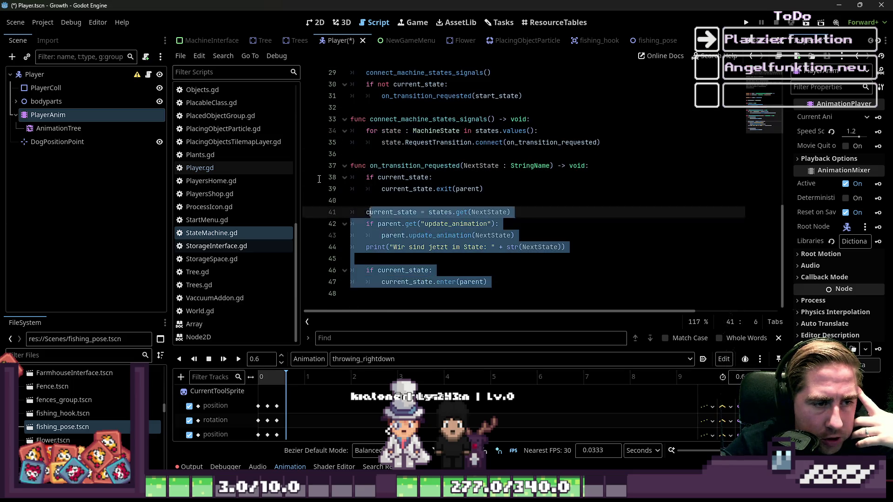
key(ctrl+z)
key(ctrl+z)
key(ctrl+z)
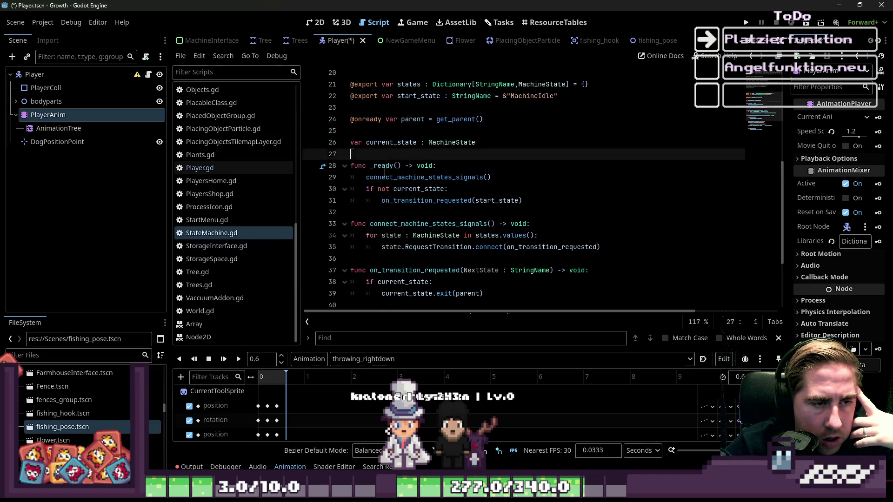
key(ctrl+z)
key(ctrl+z)
key(ctrl+z)
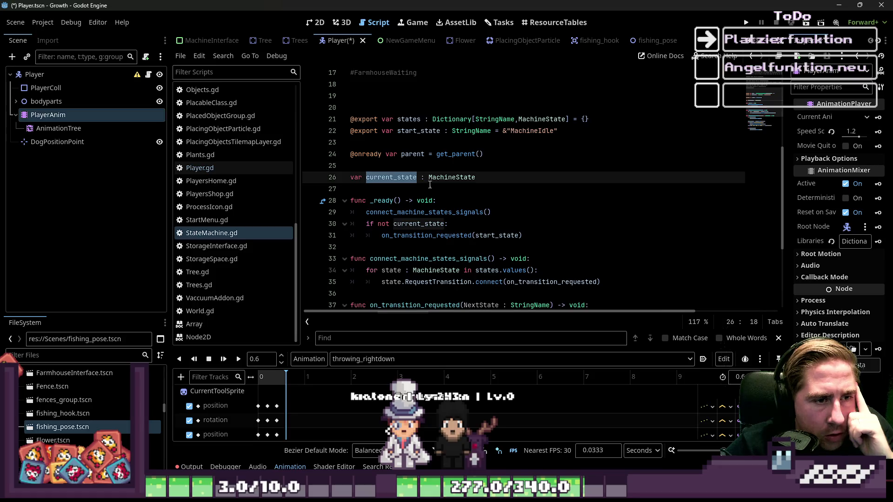
Step: Read through the on_transition_requested code around lines 33–39
scroll(426, 155, down, 2)
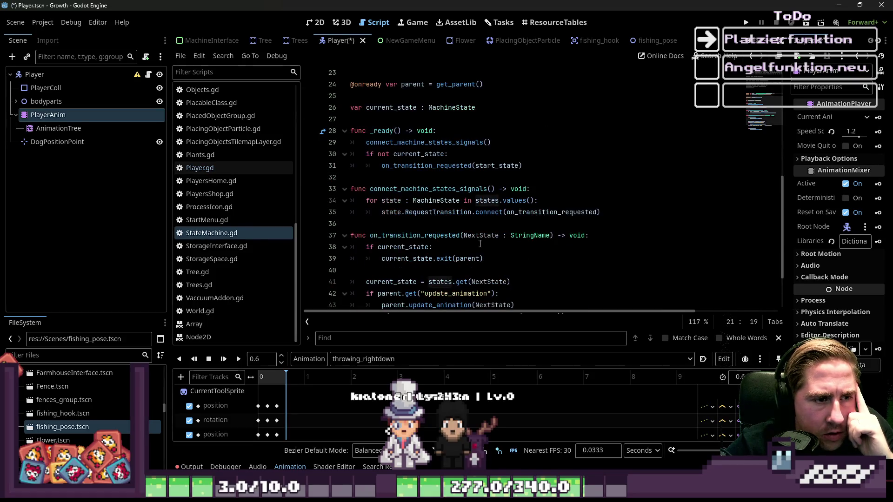
drag(398, 188, 483, 259)
click(483, 259)
scroll(483, 258, down, 2)
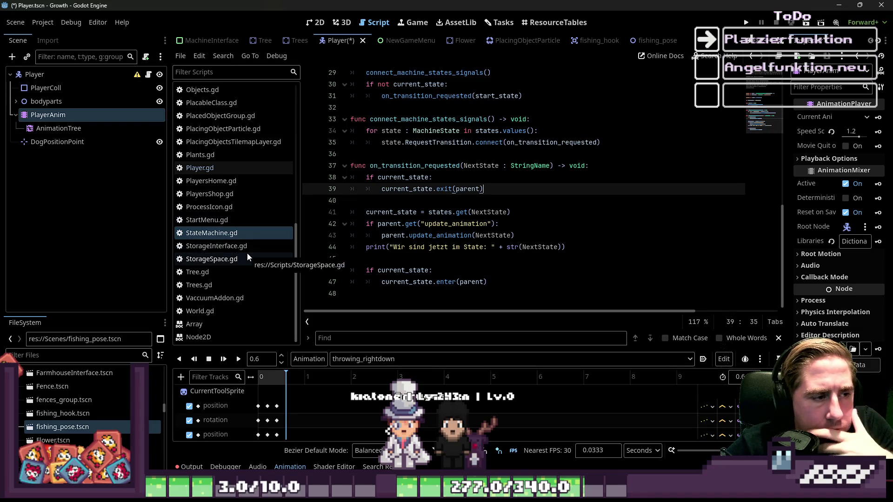
scroll(247, 255, up, 6)
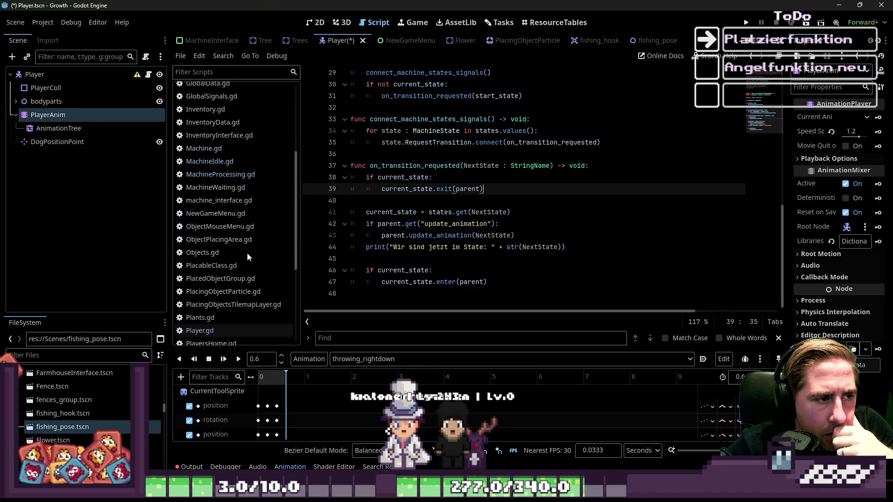
click(230, 162)
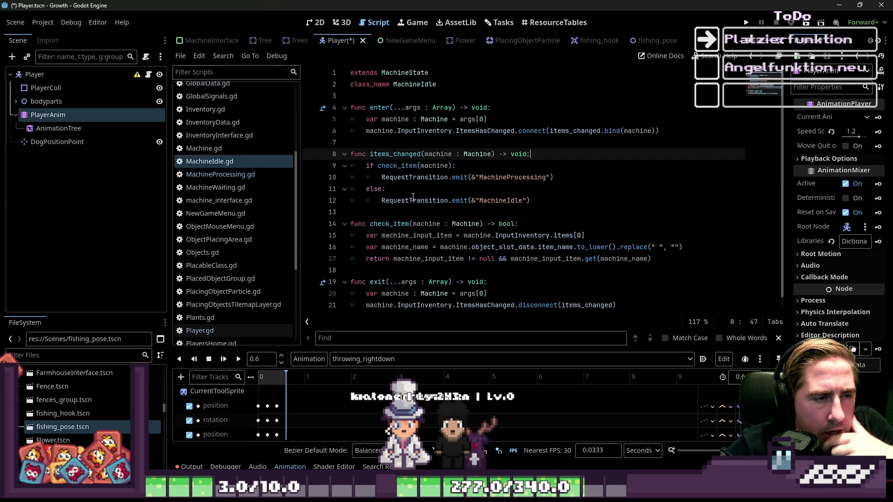
double_click(377, 109)
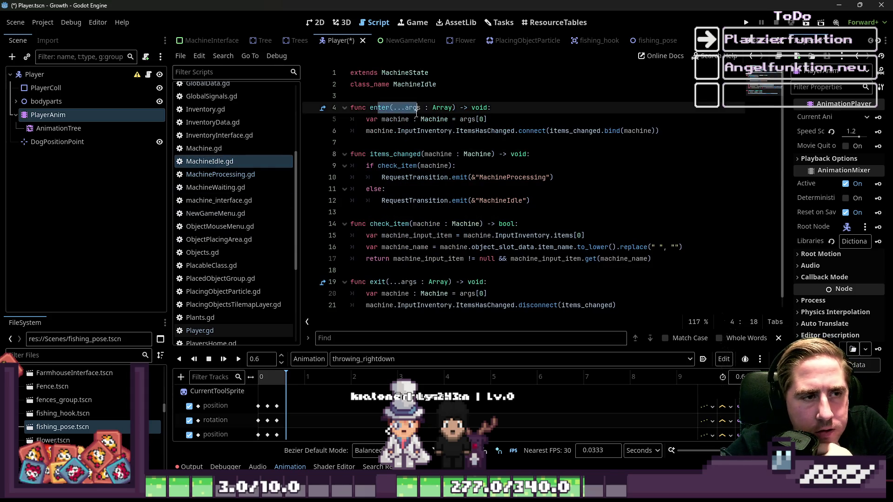
double_click(482, 131)
click(482, 141)
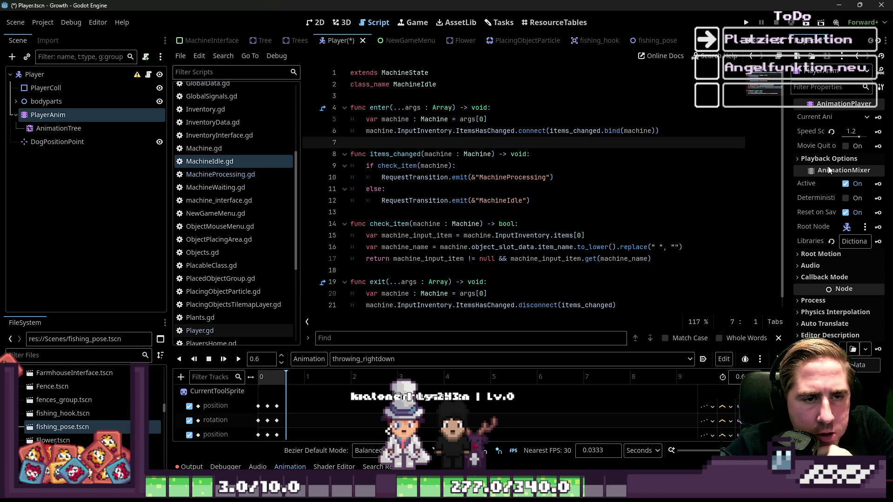
drag(680, 131, 444, 131)
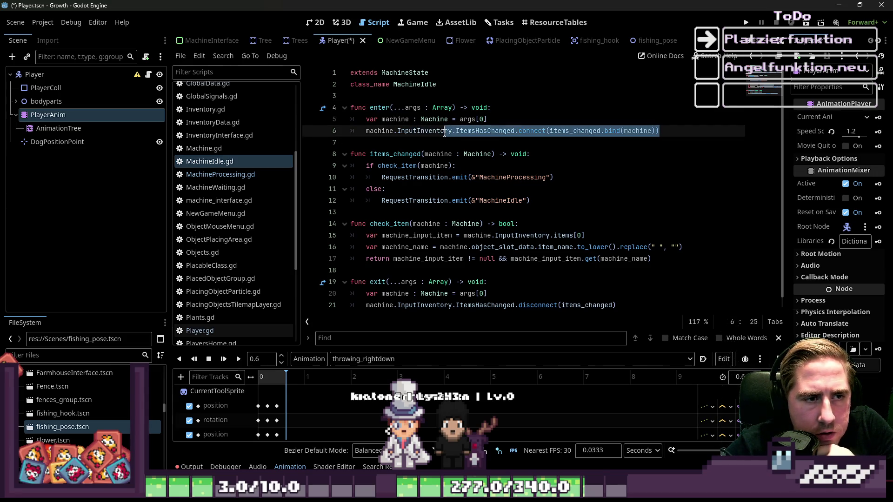
click(404, 142)
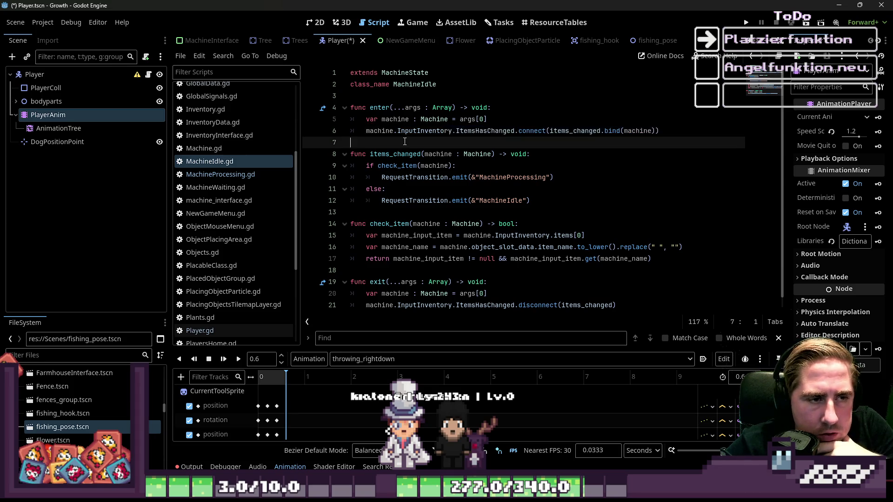
click(378, 153)
drag(472, 131, 519, 130)
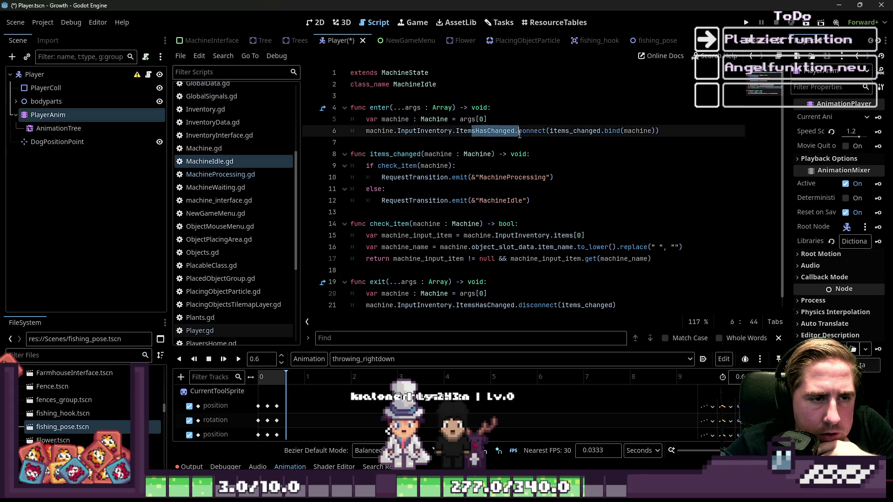
click(406, 155)
drag(370, 154, 421, 155)
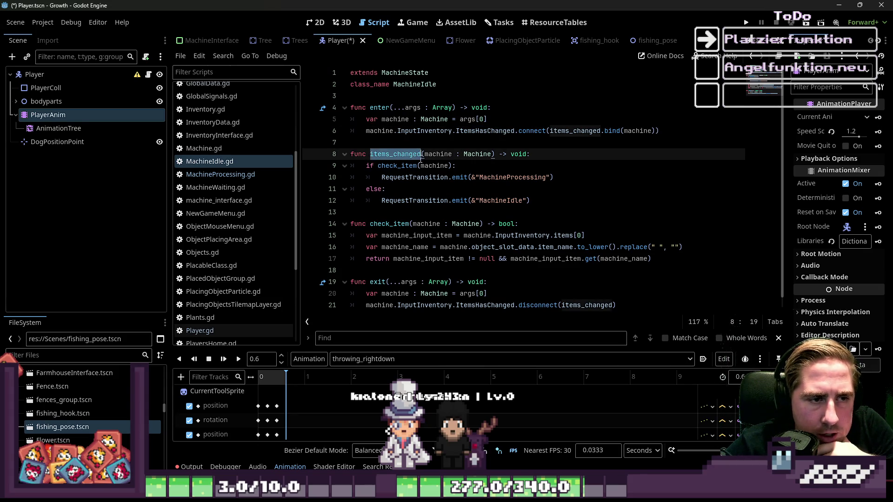
click(437, 177)
click(420, 166)
scroll(391, 196, down, 1)
mouse_move(382, 223)
mouse_down()
mouse_move(437, 235)
mouse_move(601, 235)
mouse_up()
drag(664, 247, 329, 213)
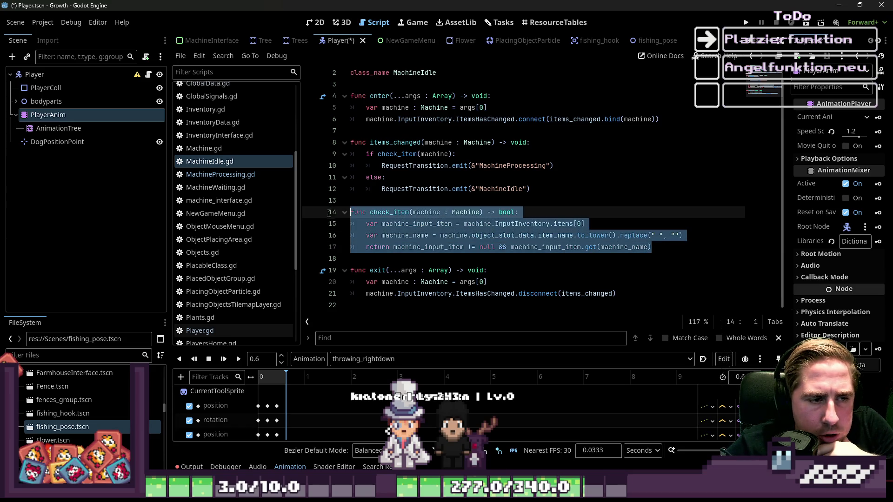
click(396, 196)
click(404, 148)
key(Down)
key(End)
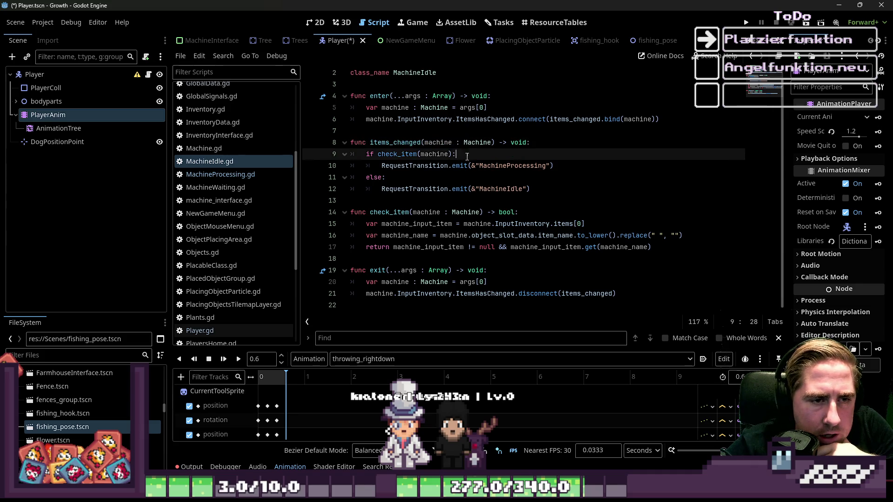
mouse_move(352, 165)
mouse_down()
mouse_move(555, 169)
mouse_move(548, 172)
mouse_up()
double_click(509, 166)
click(542, 173)
double_click(393, 188)
drag(483, 189, 525, 188)
click(550, 201)
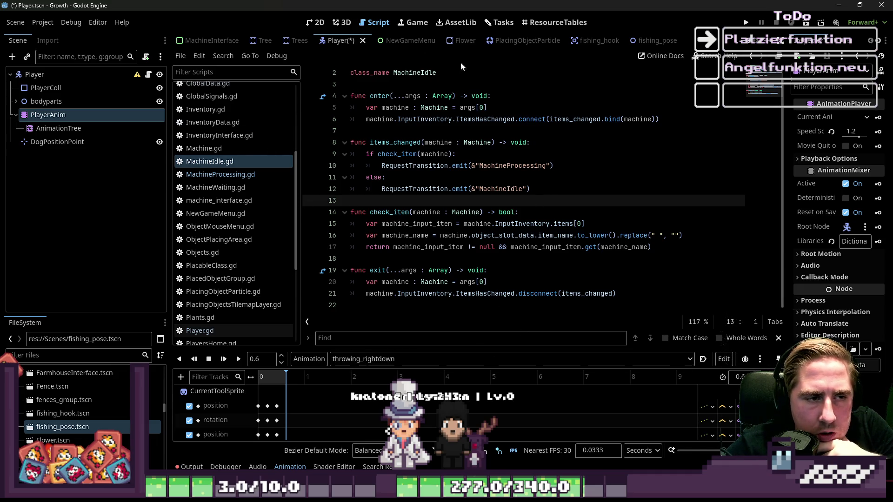
click(255, 178)
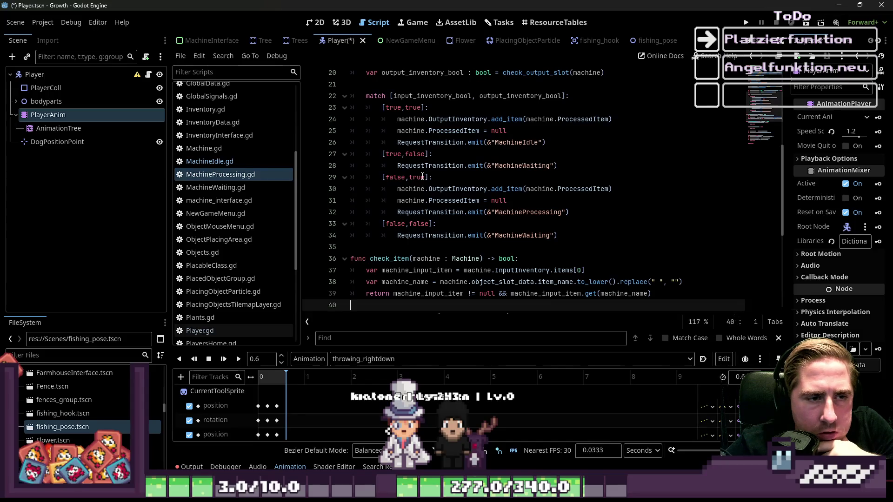
scroll(419, 175, up, 2)
scroll(416, 163, up, 4)
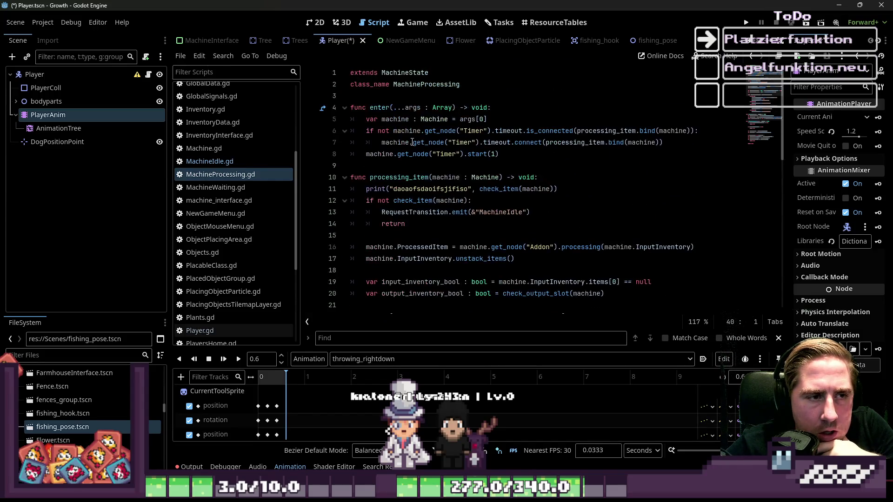
drag(399, 100, 500, 172)
mouse_move(567, 164)
mouse_down()
mouse_move(511, 131)
mouse_move(465, 119)
mouse_move(427, 169)
mouse_up()
scroll(426, 169, down, 1)
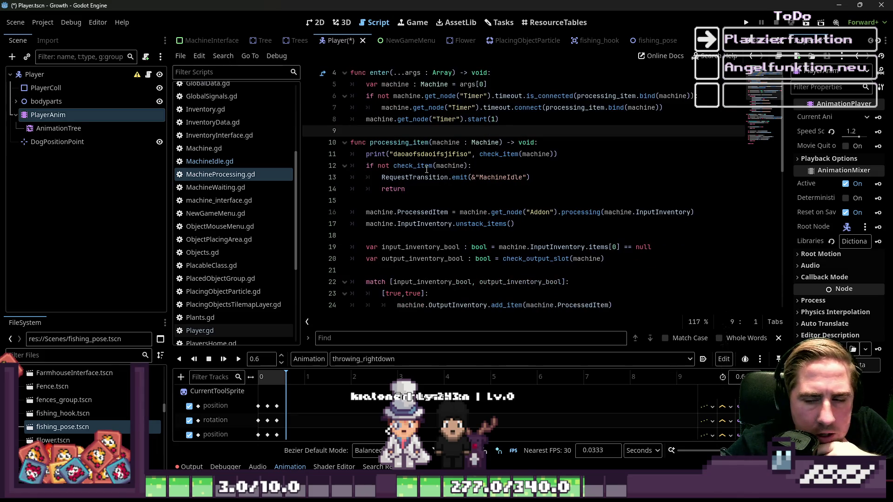
mouse_move(427, 170)
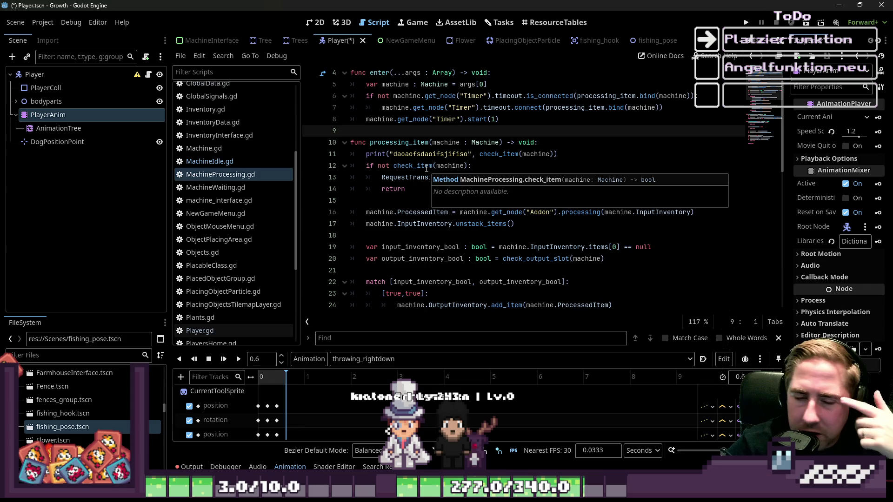
double_click(414, 143)
scroll(414, 146, down, 1)
click(576, 119)
click(312, 125)
key(shift+Up)
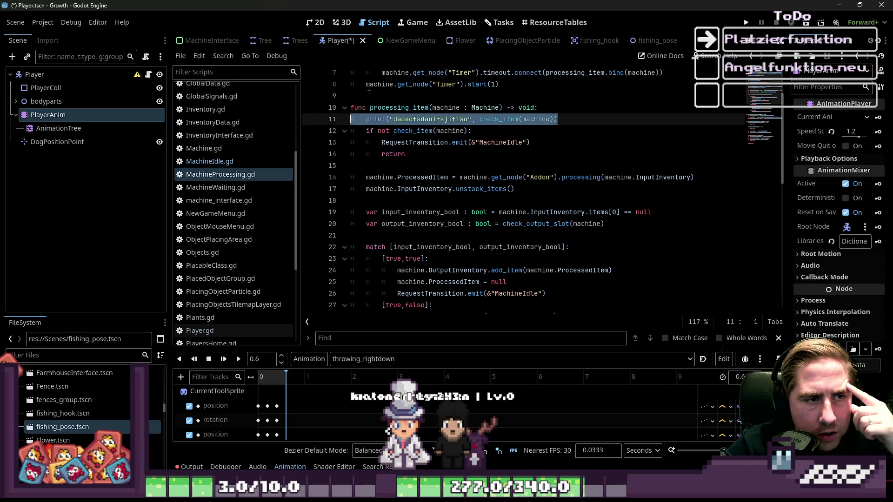
key(BackSpace)
key(Left)
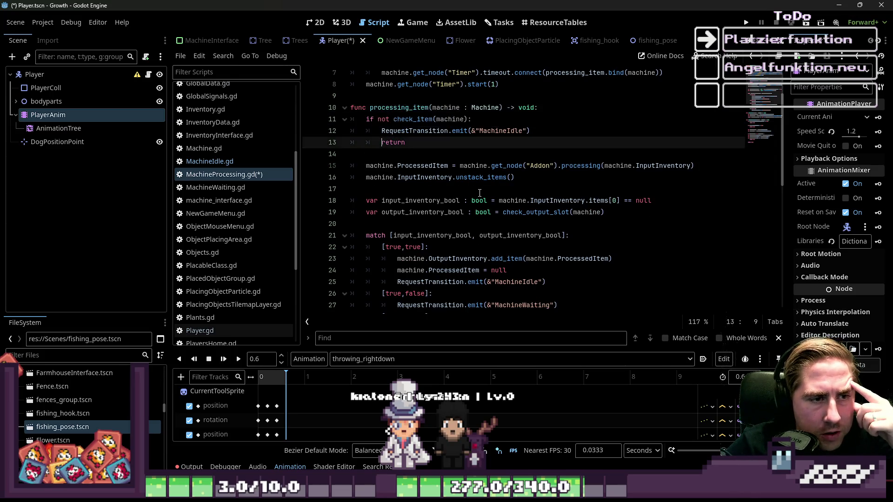
double_click(442, 134)
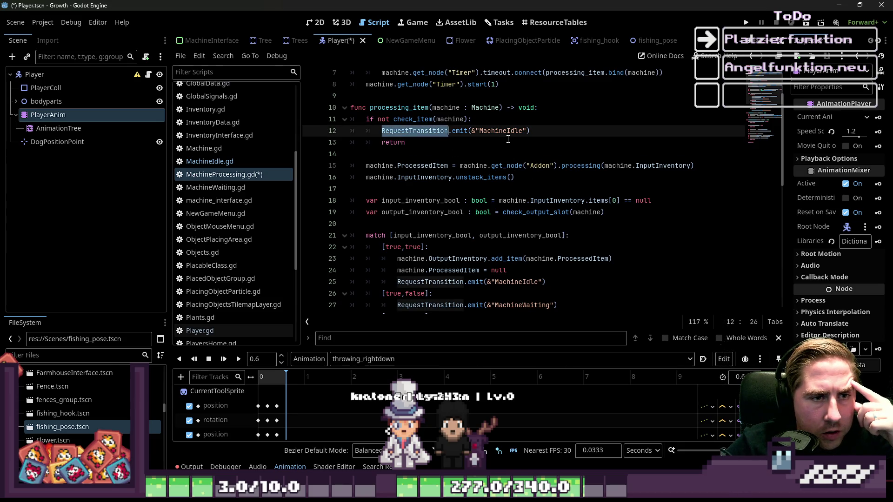
double_click(413, 119)
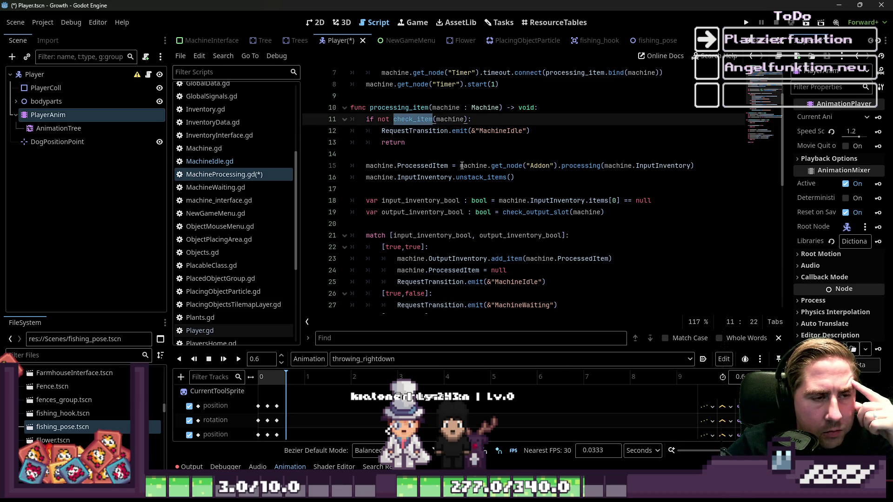
scroll(470, 160, up, 1)
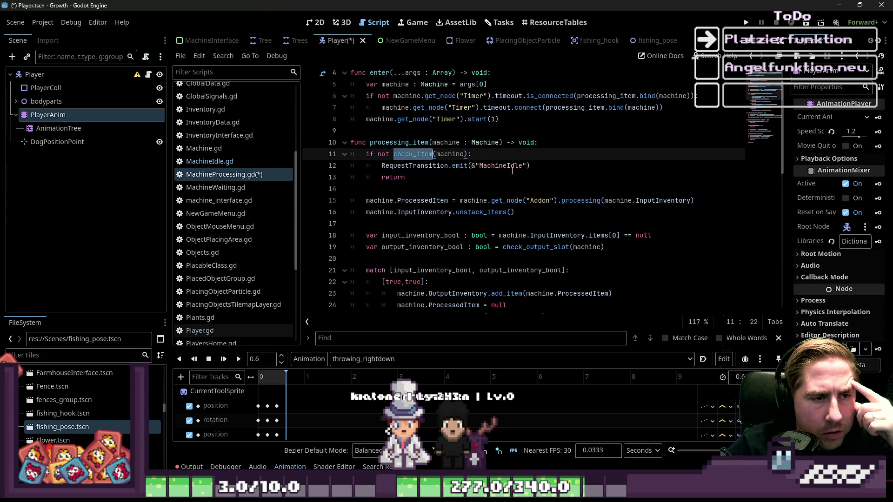
mouse_move(512, 171)
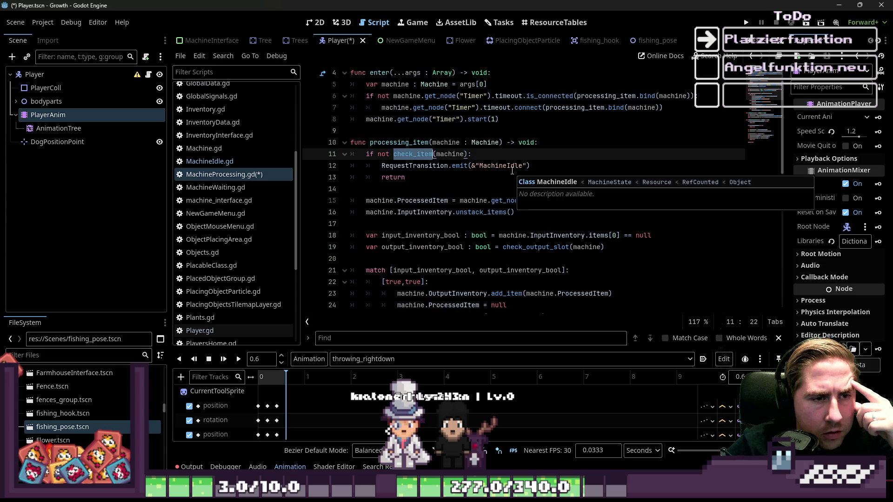
click(491, 155)
click(498, 169)
drag(538, 173, 308, 159)
click(241, 161)
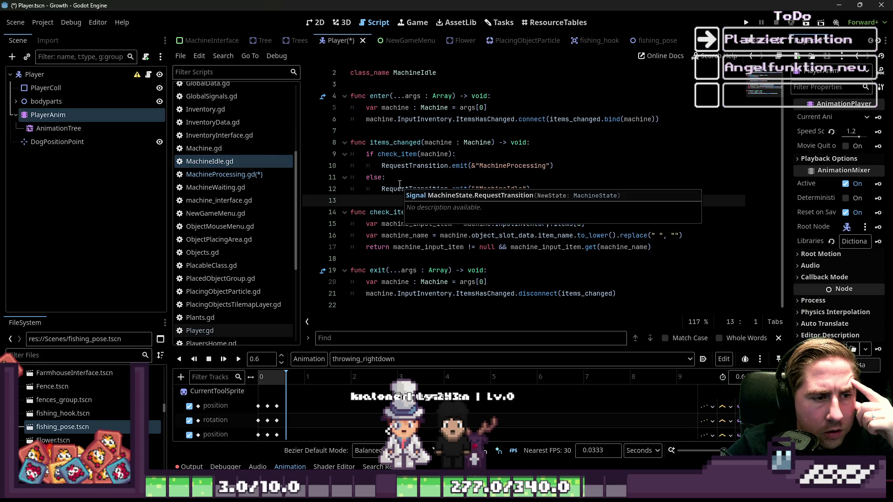
click(260, 173)
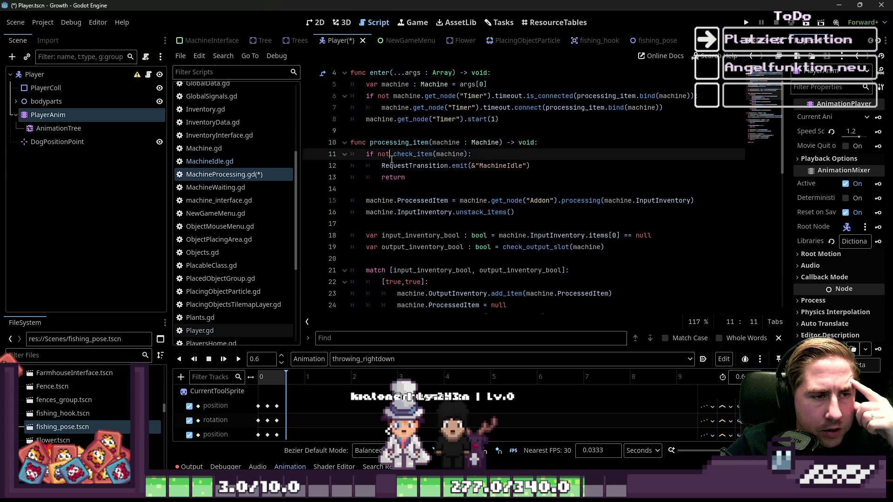
click(496, 166)
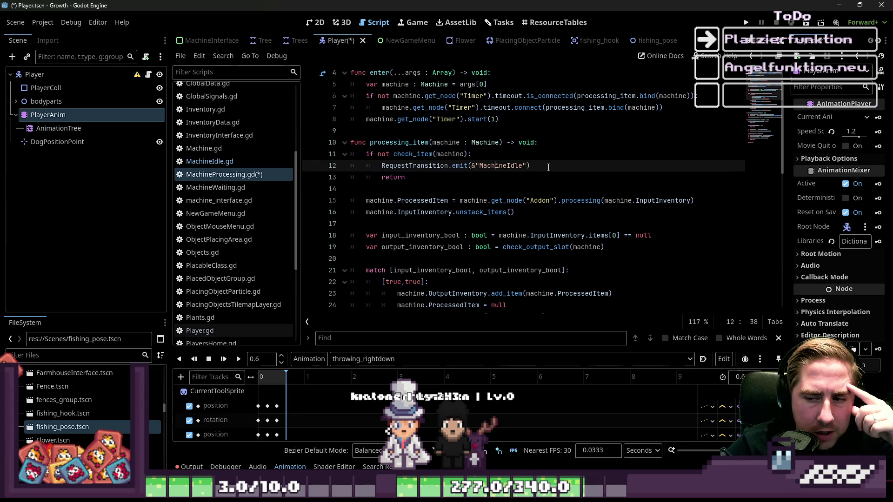
scroll(401, 132, up, 1)
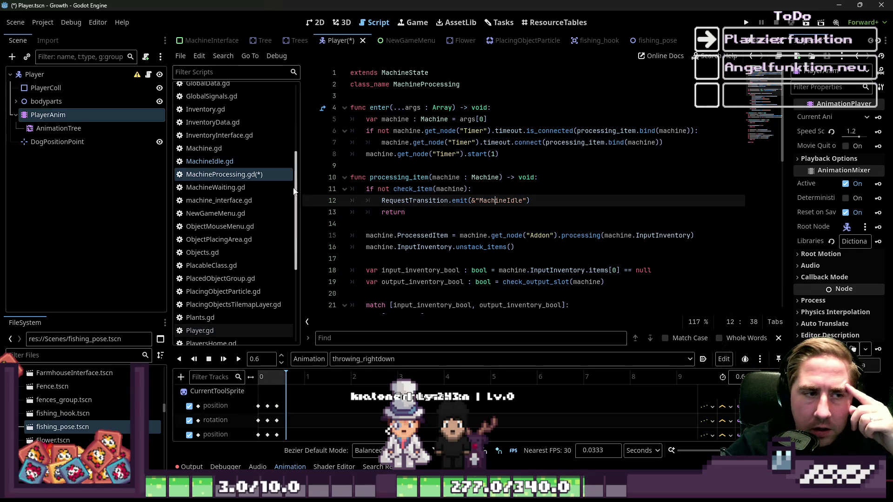
click(424, 153)
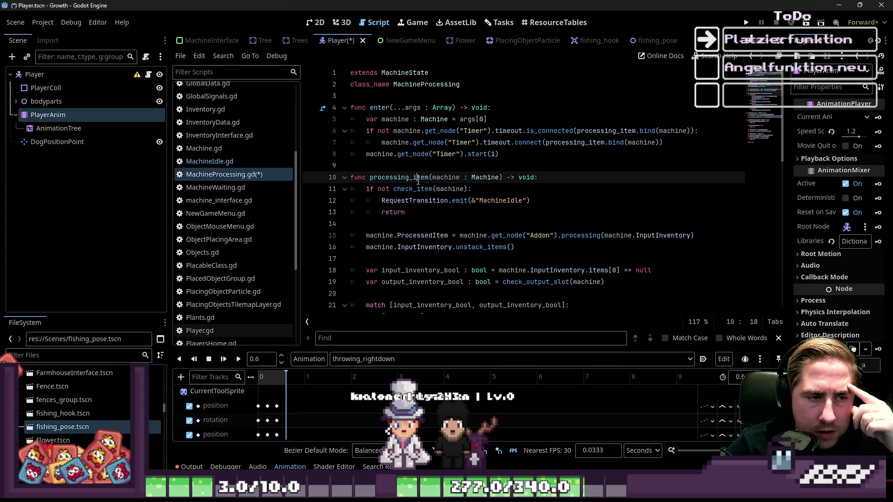
drag(425, 131, 466, 154)
click(502, 153)
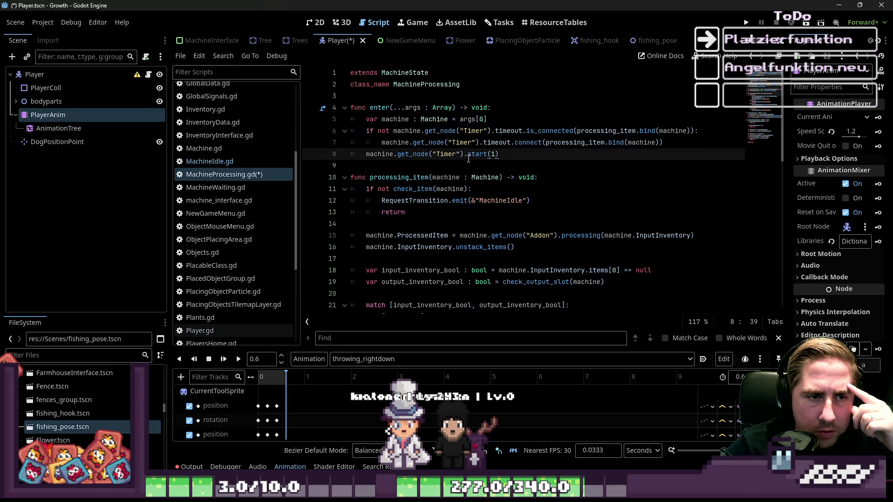
drag(393, 178, 419, 202)
click(439, 168)
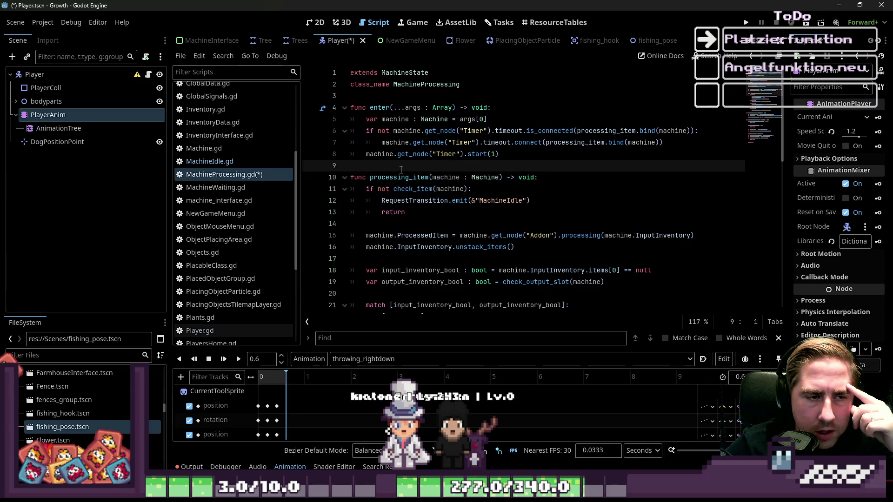
mouse_move(442, 166)
mouse_down()
mouse_move(540, 178)
mouse_move(535, 190)
mouse_move(564, 203)
mouse_up()
click(565, 204)
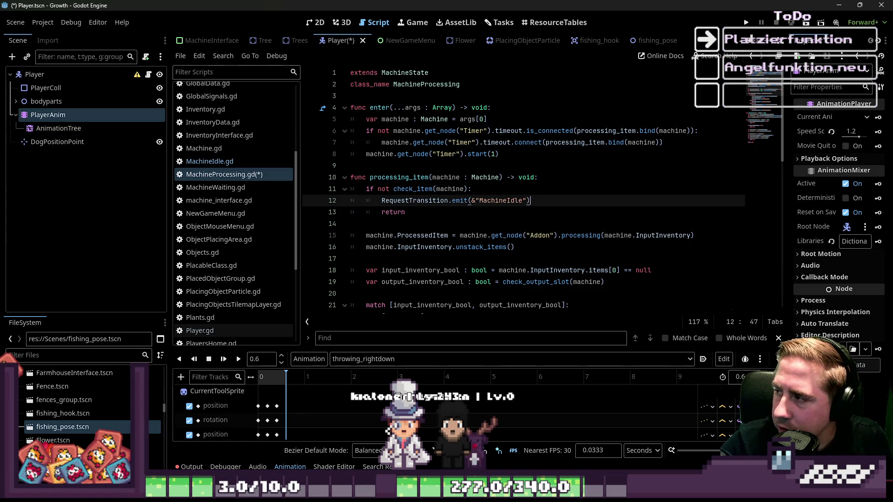
Step: In the 2D view, select the AnimationTree, PlayerAnim and then the root Player node
click(314, 23)
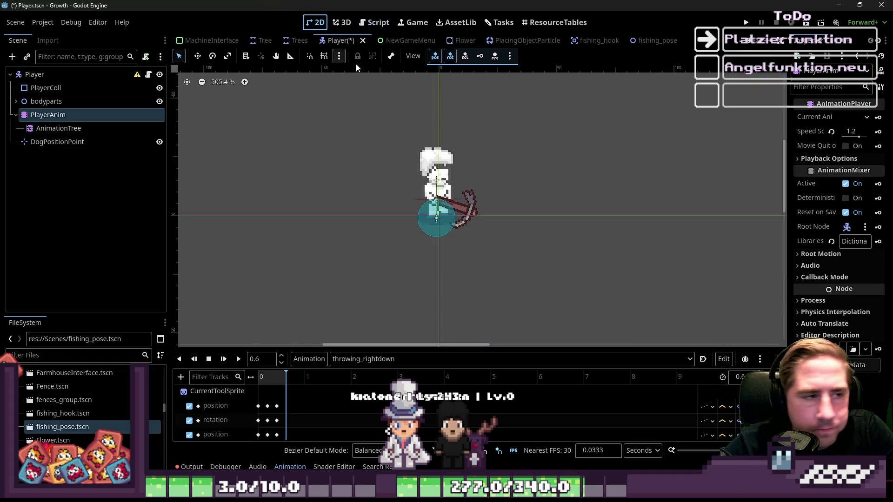
click(56, 140)
click(61, 128)
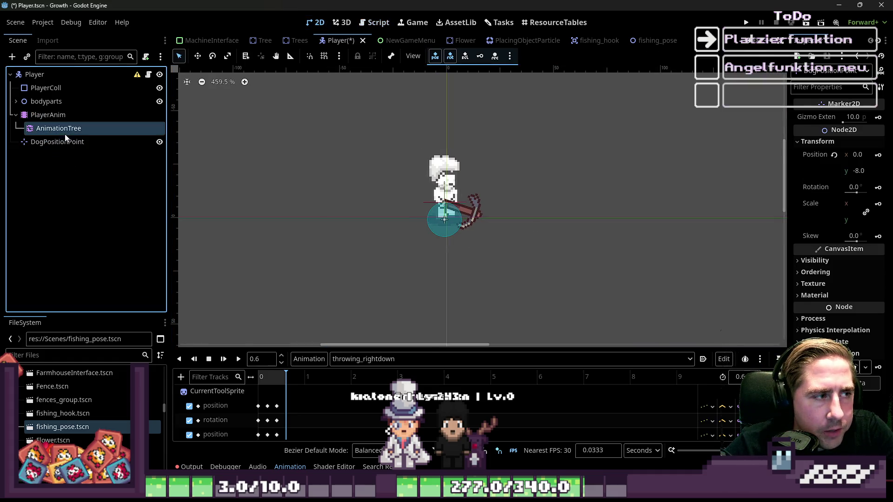
click(67, 115)
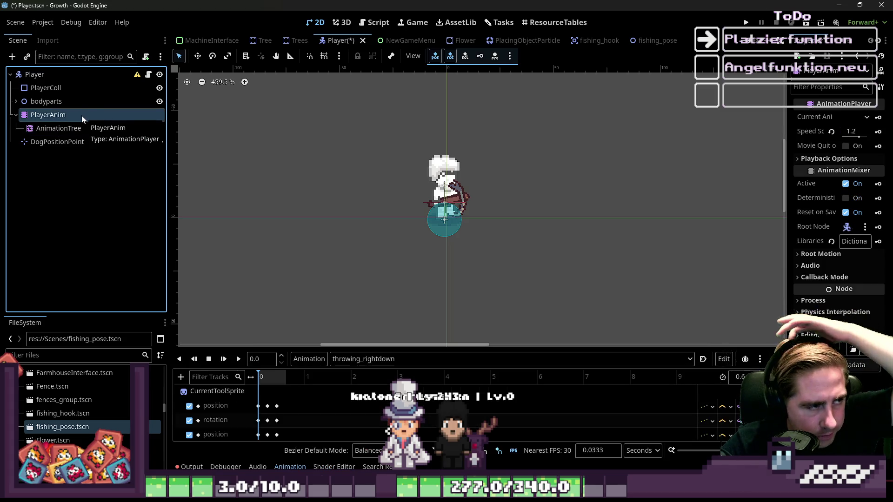
click(74, 76)
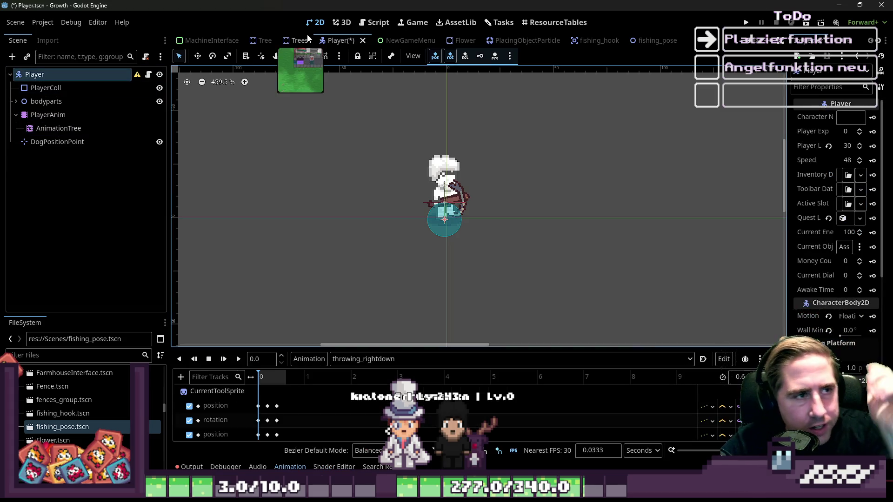
Step: Open Player.gd through the Player node's script icon in the script editor
click(374, 23)
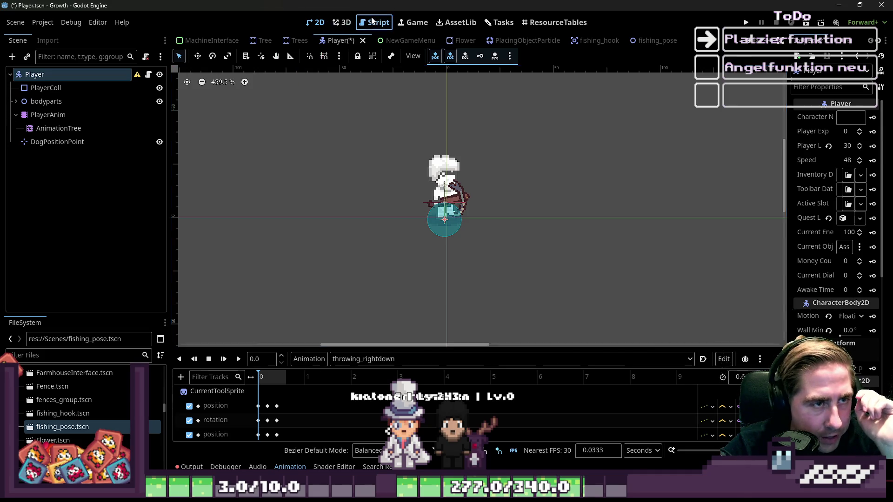
click(148, 75)
click(16, 115)
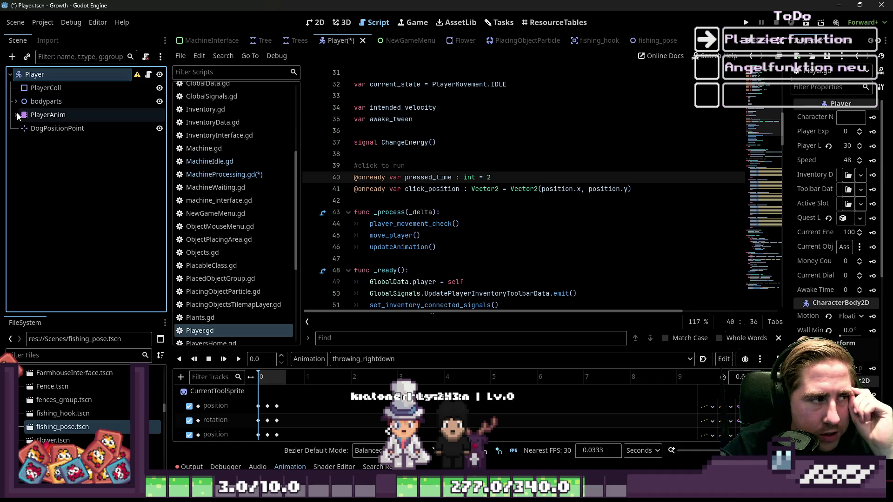
click(92, 165)
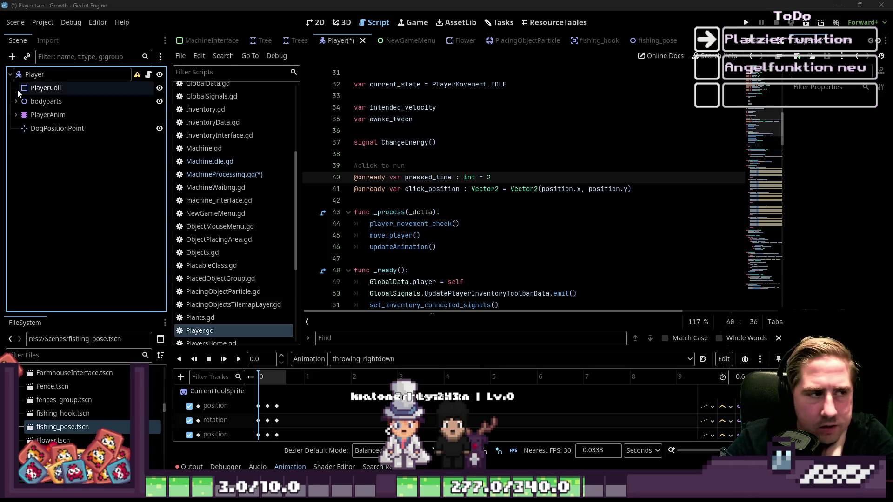
click(72, 100)
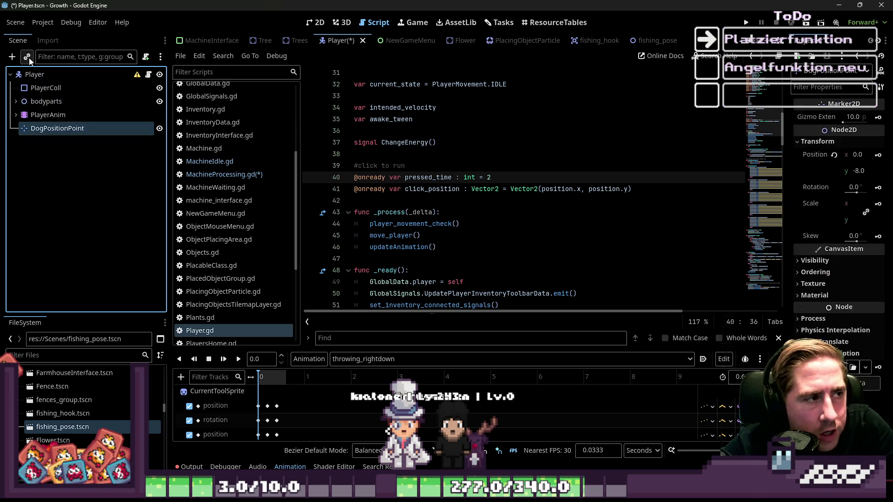
click(36, 75)
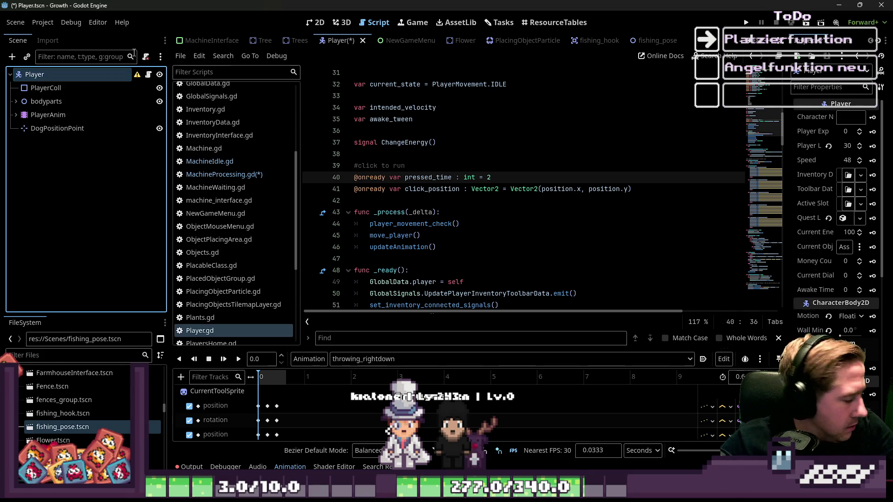
click(881, 5)
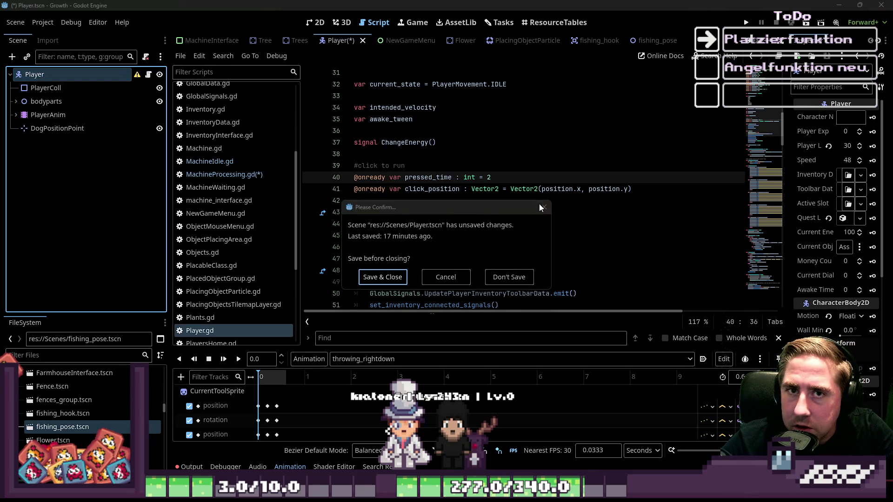
Step: Dismiss the save prompt and add a Node2D child node under Player
click(510, 279)
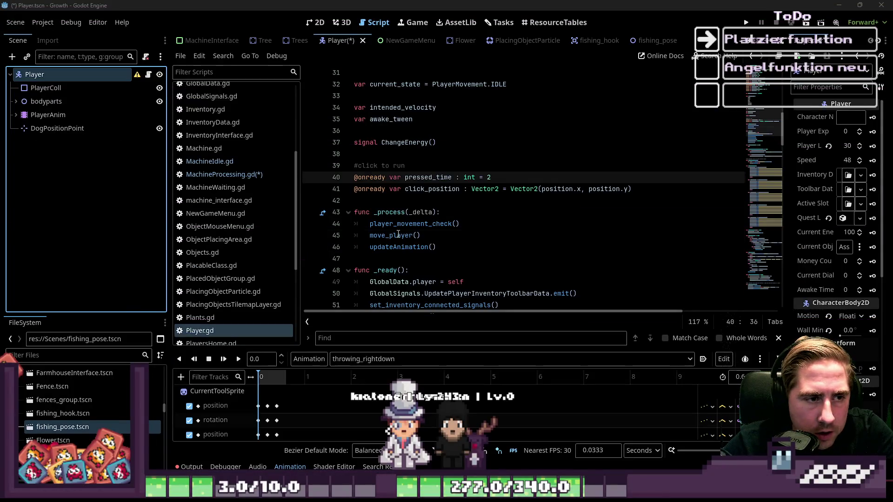
click(398, 234)
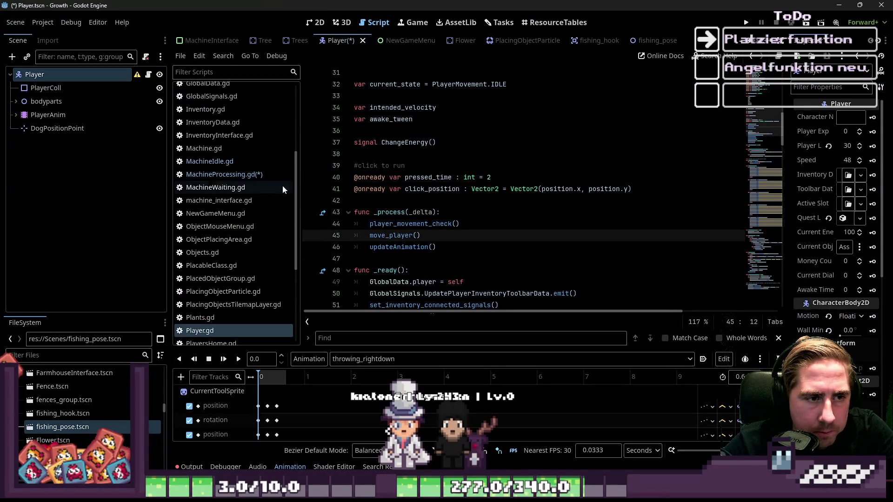
click(12, 57)
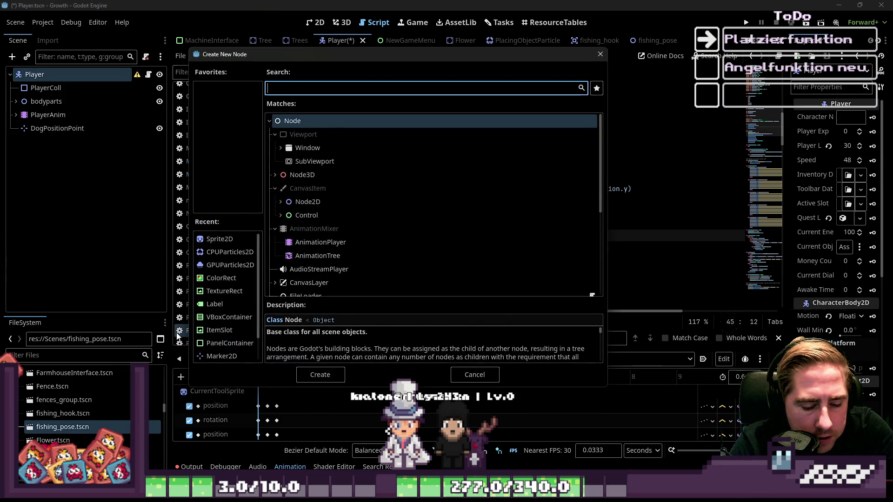
text(FishingState)
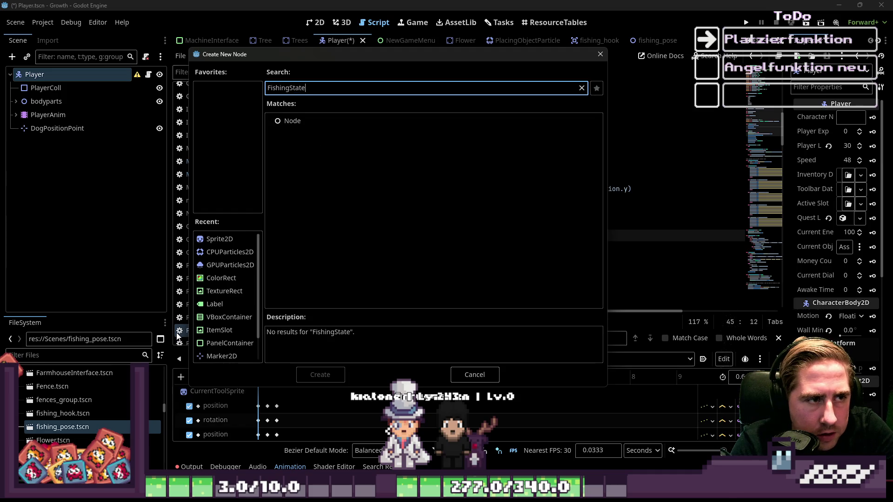
key(BackSpace)
key(BackSpace)
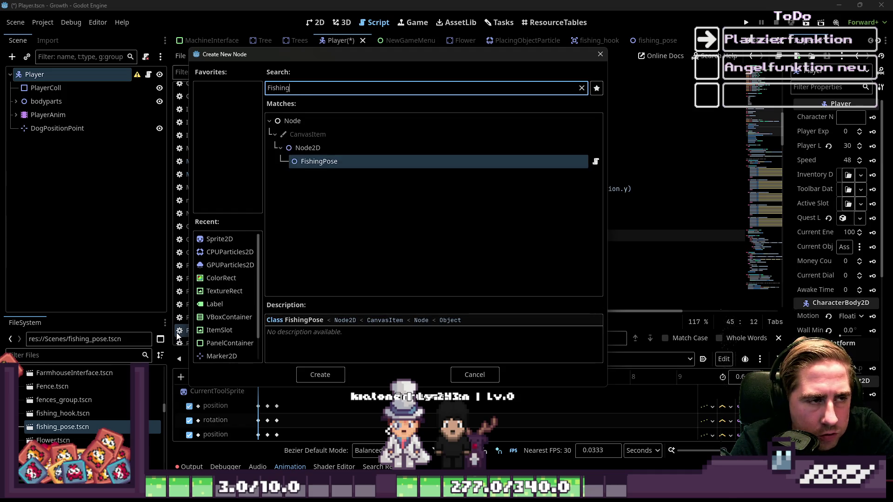
text(Statem)
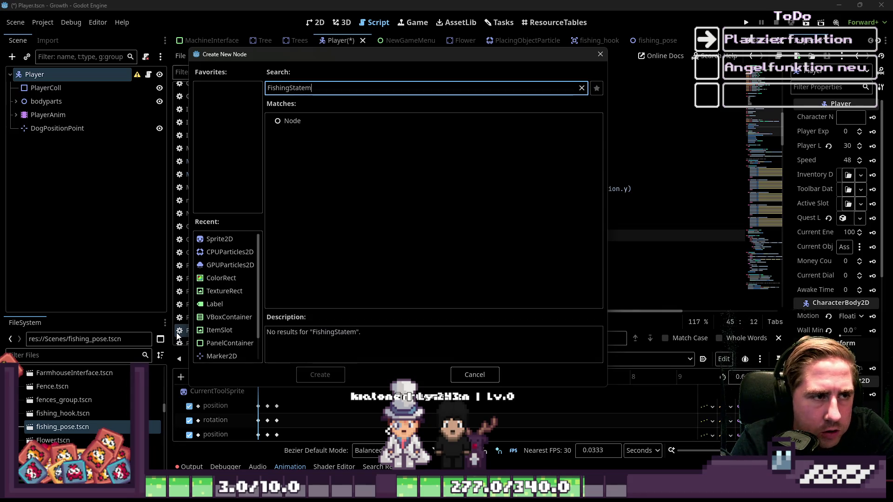
key(BackSpace)
text(N)
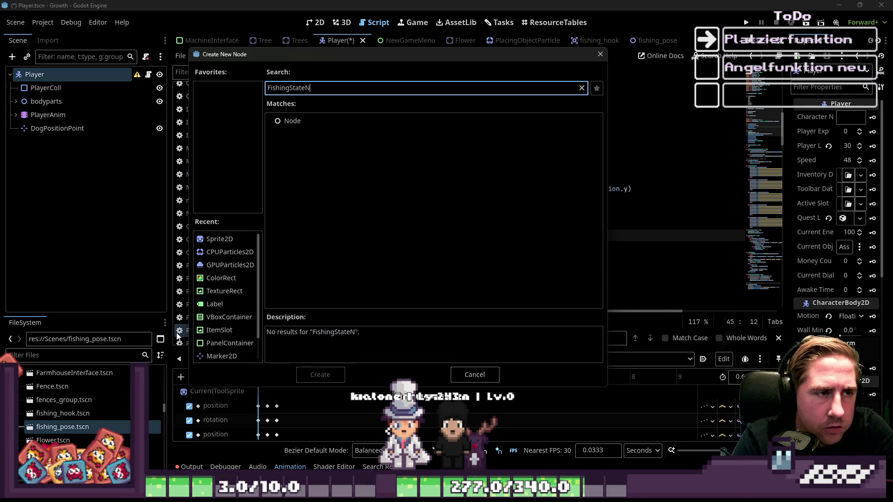
key(BackSpace)
text(Machine)
key(ctrl+a)
key(ctrl+c)
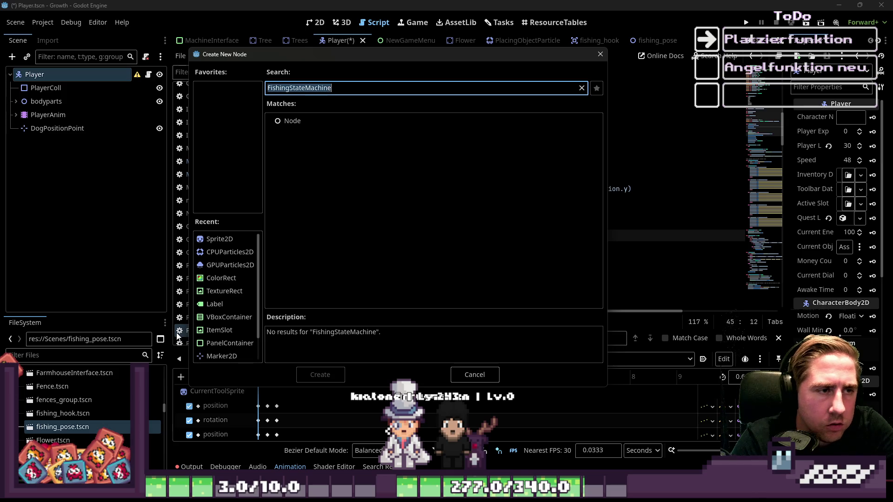
key(BackSpace)
text(node2d)
key(Return)
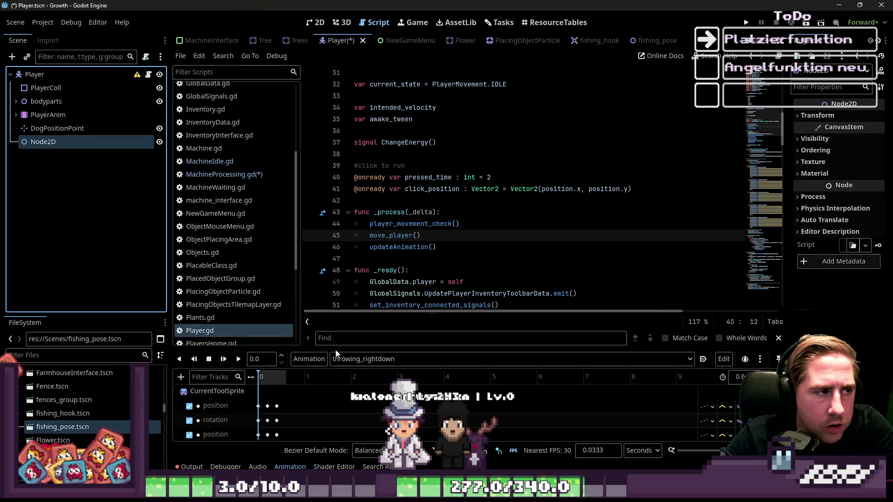
Step: Rename the new Node2D to FishingStateMachine and bring up Attach Script for it
key(F2)
key(ctrl+v)
key(Return)
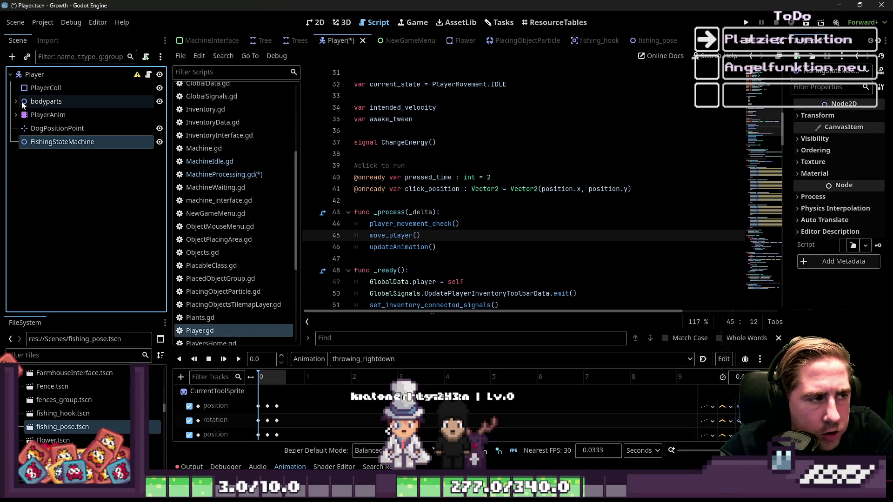
click(145, 56)
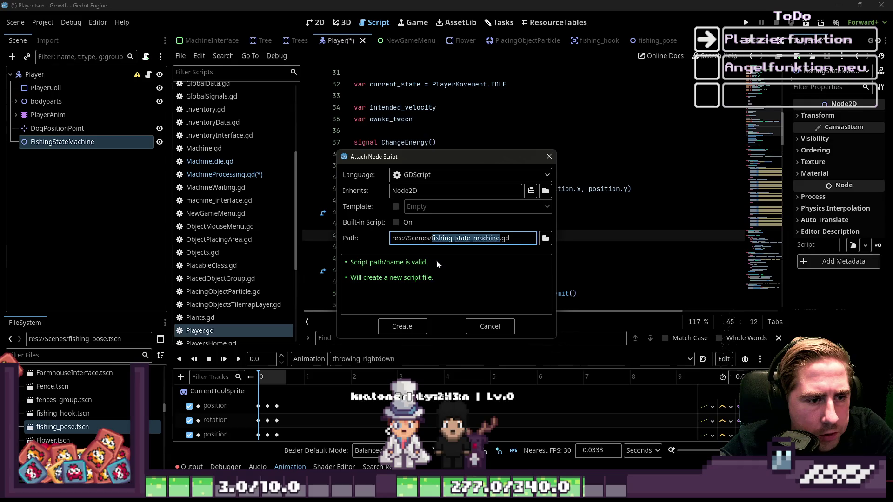
Step: Set the script path to res://Scripts/FishingStateMachine.gd and create the script
key(ctrl+v)
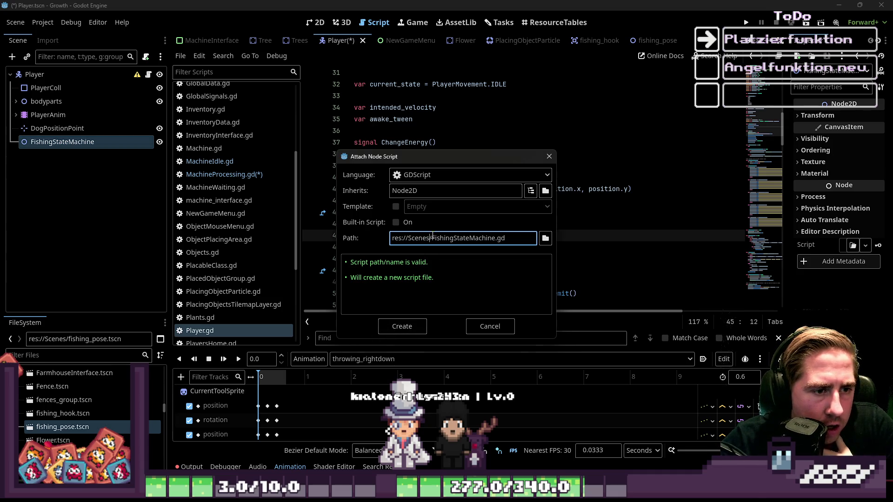
text(cripts)
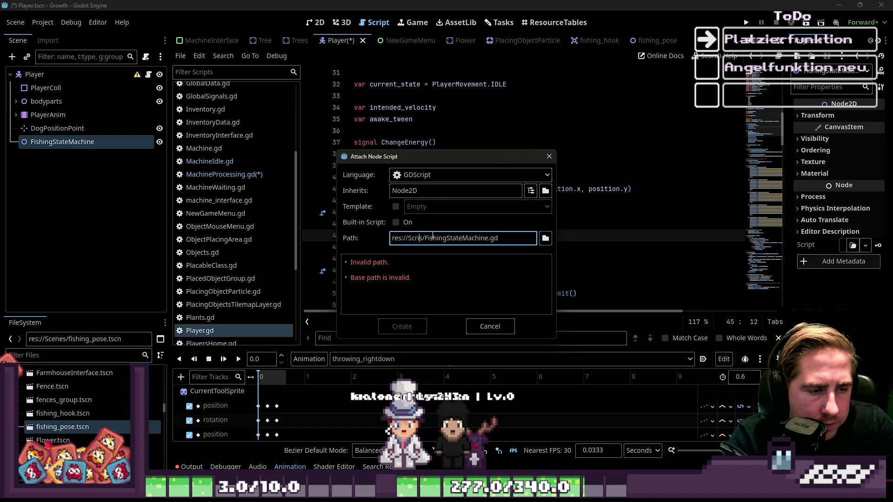
key(Return)
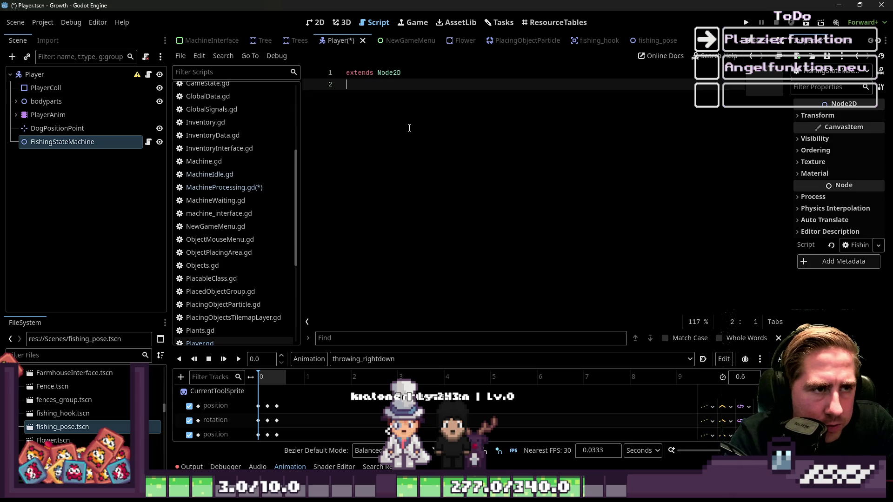
Step: Add the line class_name FishingStateMachine and save
text(class_name)
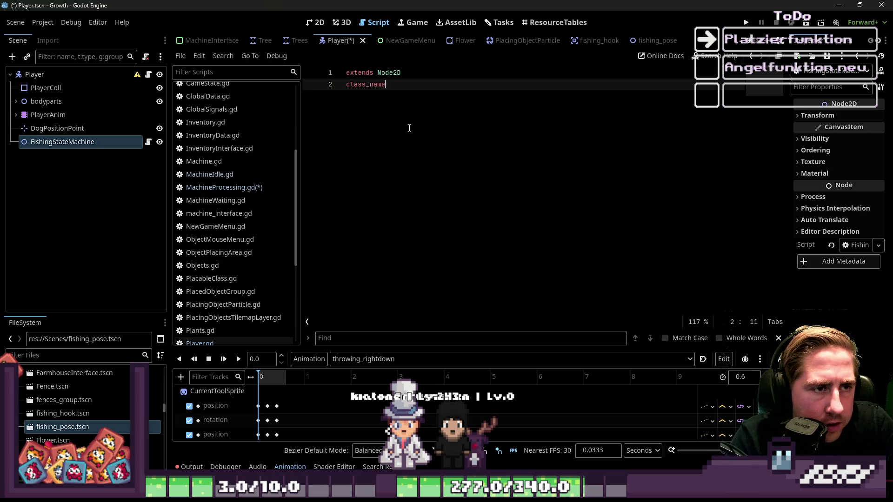
text(ateMachine)
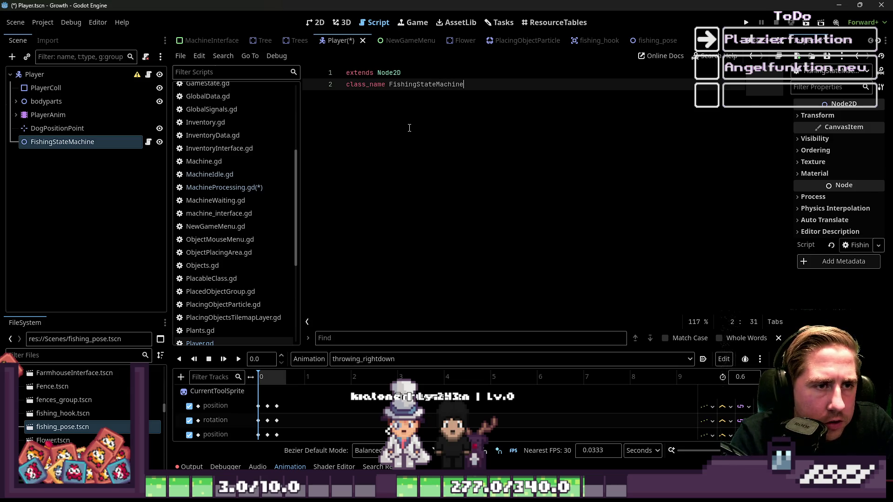
key(Return)
key(ctrl+s)
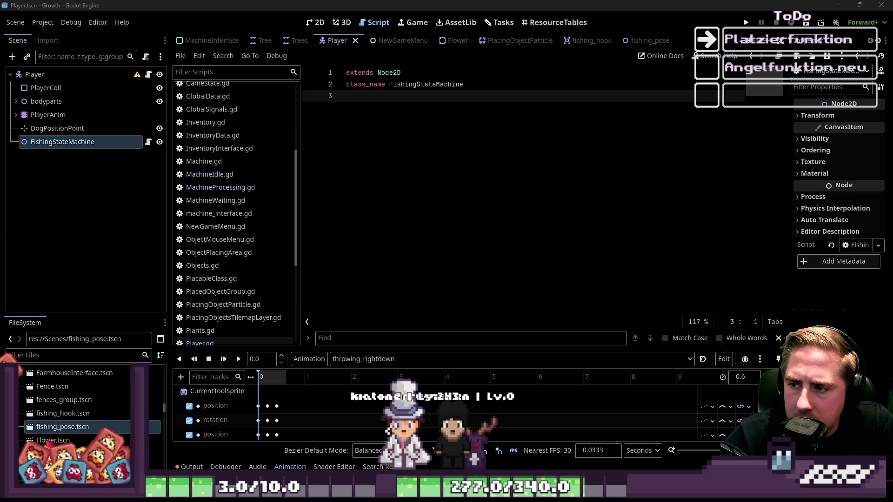
Step: Copy all of StateMachine.gd's code and paste it into FishingStateMachine.gd
scroll(219, 195, down, 5)
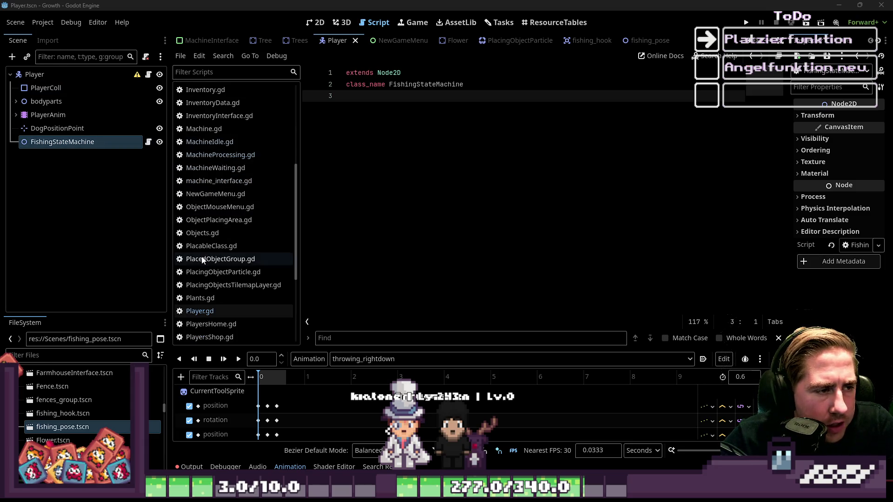
scroll(237, 174, up, 3)
scroll(241, 200, down, 5)
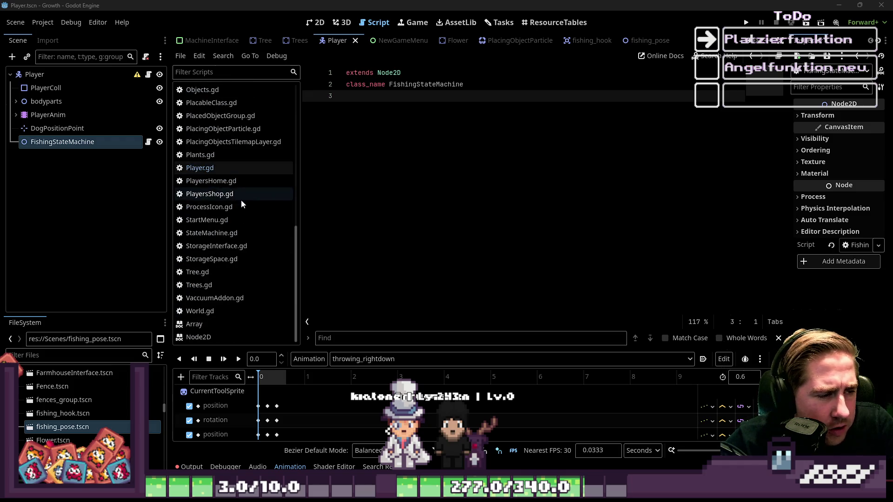
click(234, 232)
key(ctrl+a)
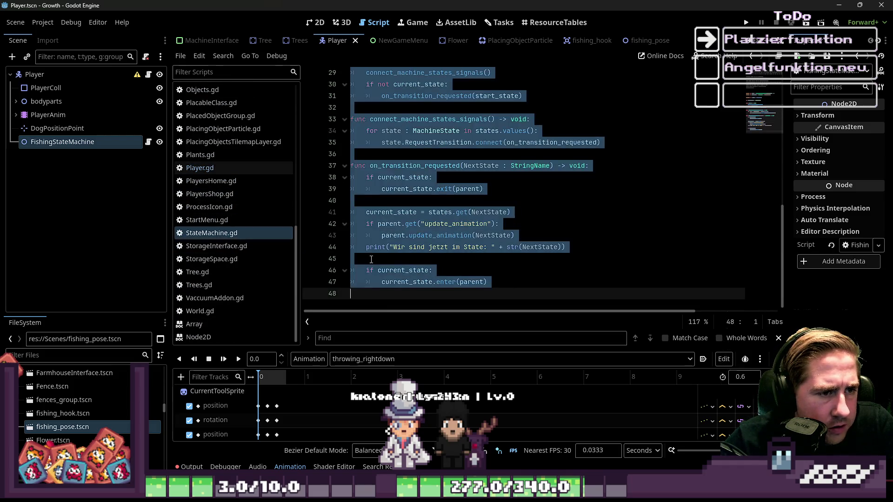
click(247, 270)
scroll(247, 261, up, 10)
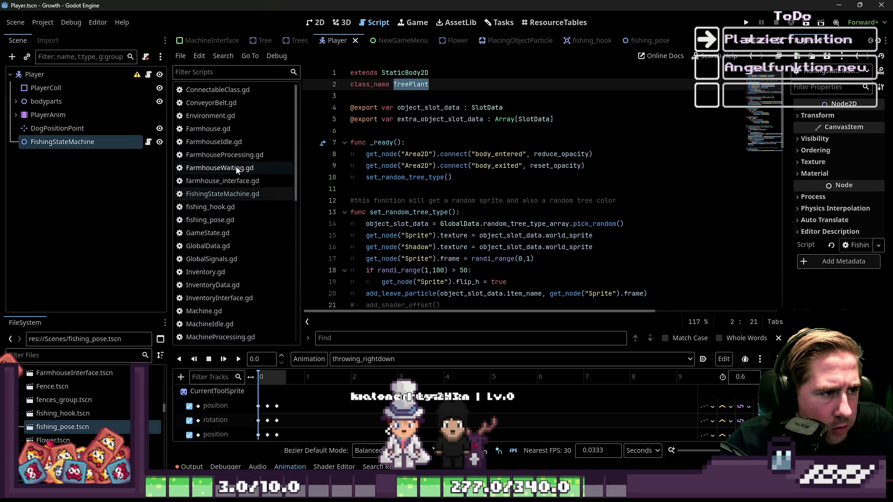
click(232, 194)
key(ctrl+a)
click(437, 211)
key(ctrl+v)
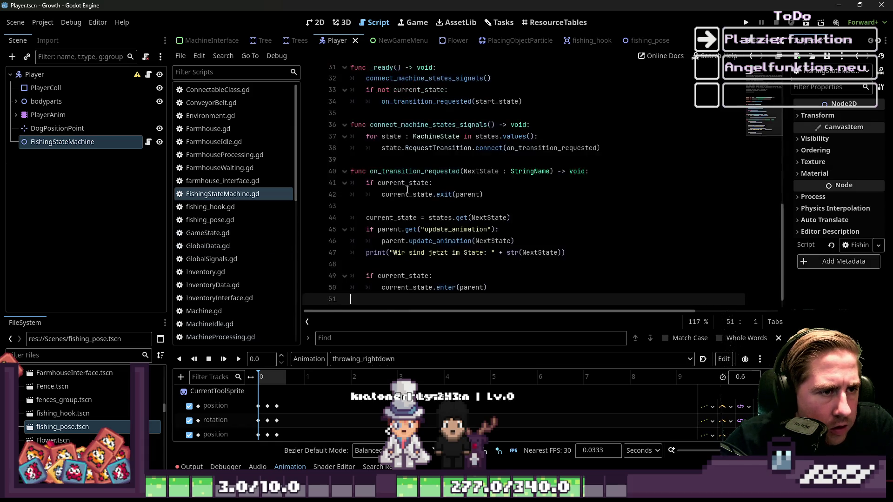
Step: Delete the duplicate extends and class_name header lines from the pasted code
scroll(549, 130, up, 5)
scroll(550, 131, up, 3)
drag(461, 297, 350, 96)
key(BackSpace)
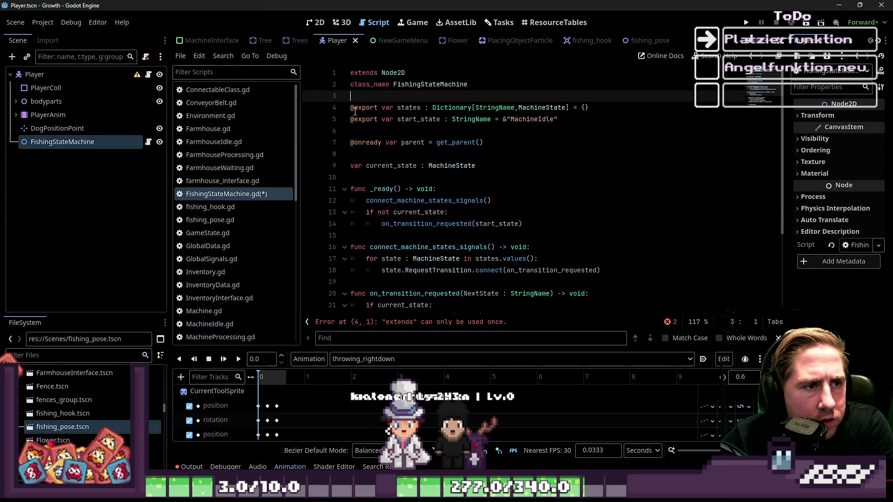
Step: Remove the update_animation check and save FishingStateMachine.gd
double_click(416, 119)
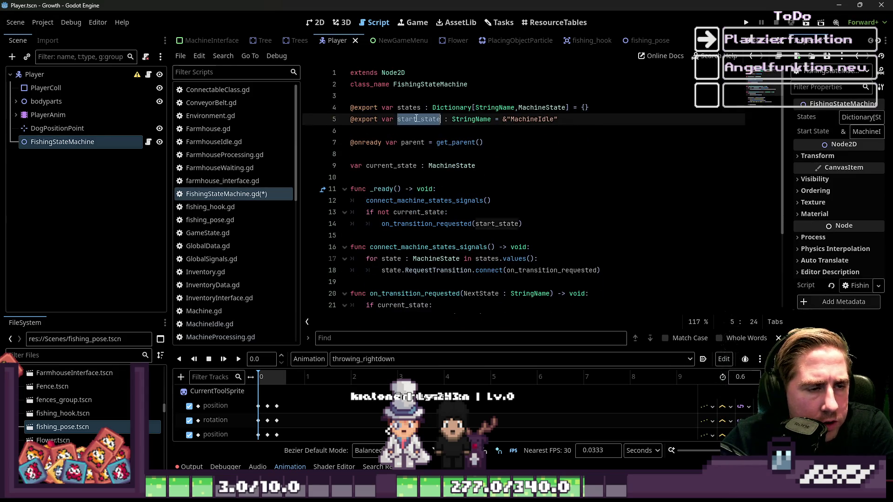
scroll(432, 162, down, 4)
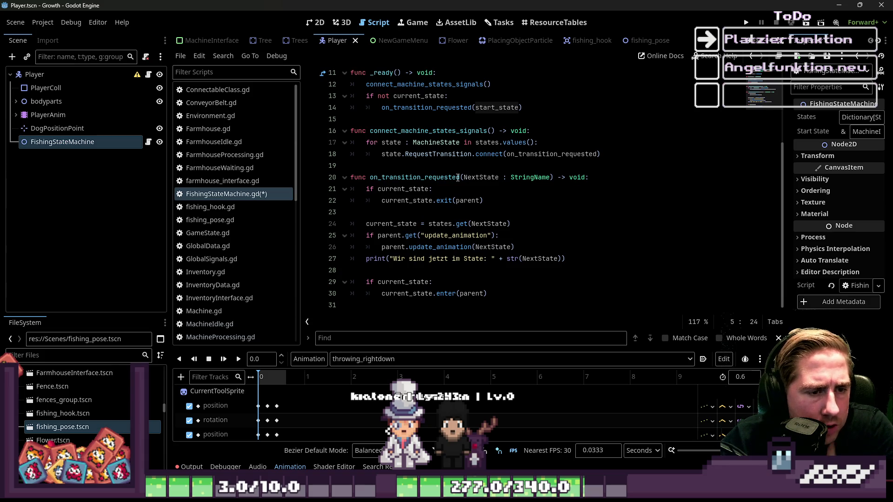
click(514, 239)
mouse_move(514, 247)
mouse_down()
mouse_move(326, 235)
mouse_move(363, 247)
mouse_move(419, 235)
mouse_move(408, 235)
mouse_up()
mouse_move(568, 261)
mouse_down()
mouse_move(348, 251)
mouse_move(372, 239)
mouse_move(514, 247)
mouse_up()
key(BackSpace)
key(BackSpace)
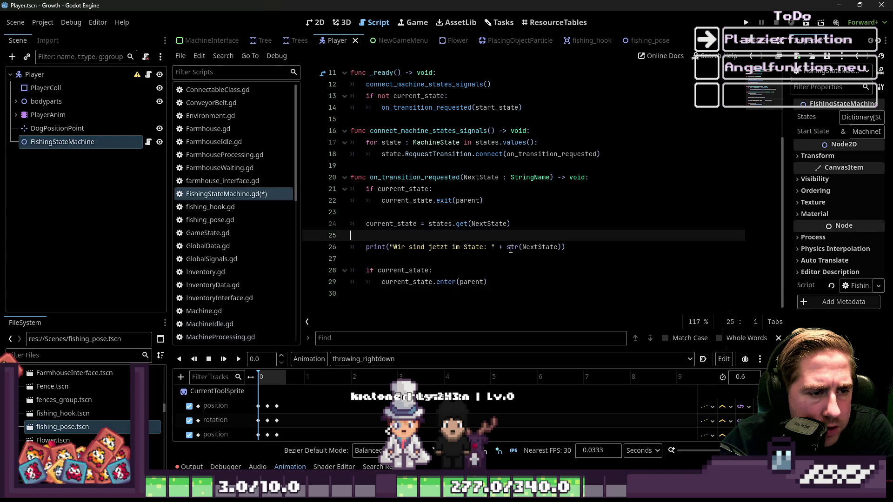
click(415, 188)
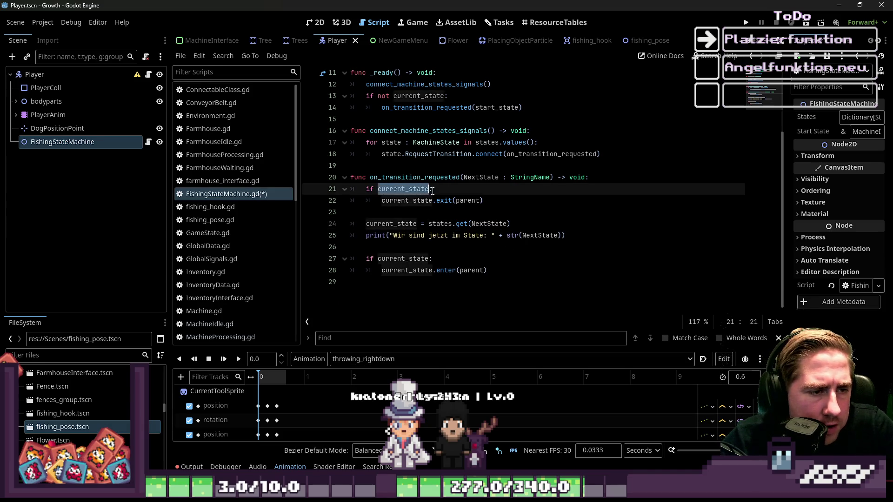
double_click(419, 178)
click(435, 259)
scroll(427, 223, up, 3)
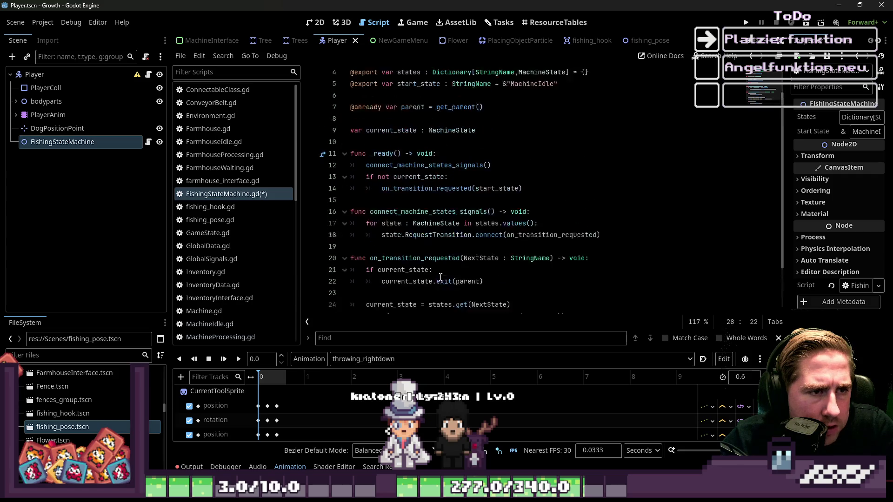
click(419, 155)
key(ctrl+s)
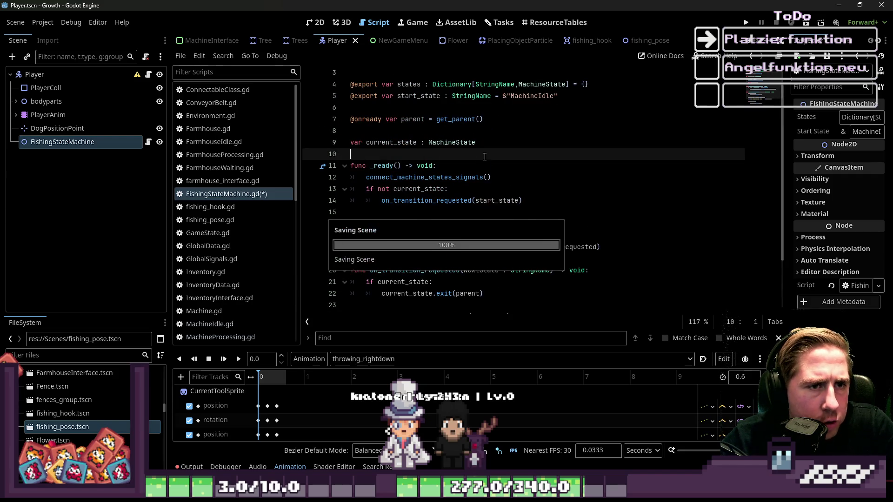
scroll(485, 156, up, 1)
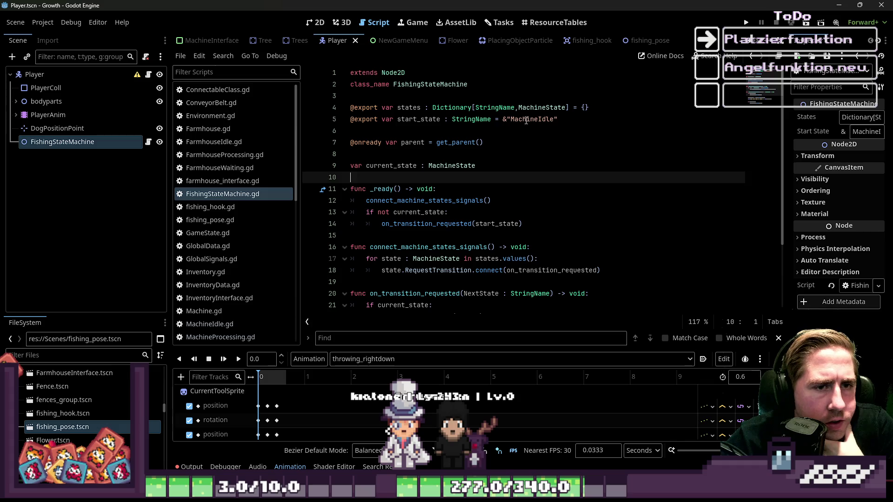
Step: Replace MachineIdle with FishingIdle as start_state's default, widen the Inspector, and view the task board
double_click(544, 120)
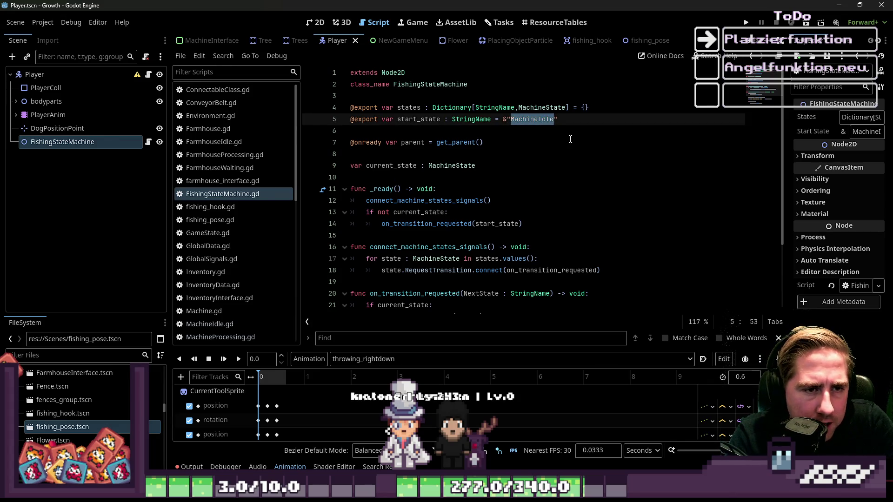
text(Fis)
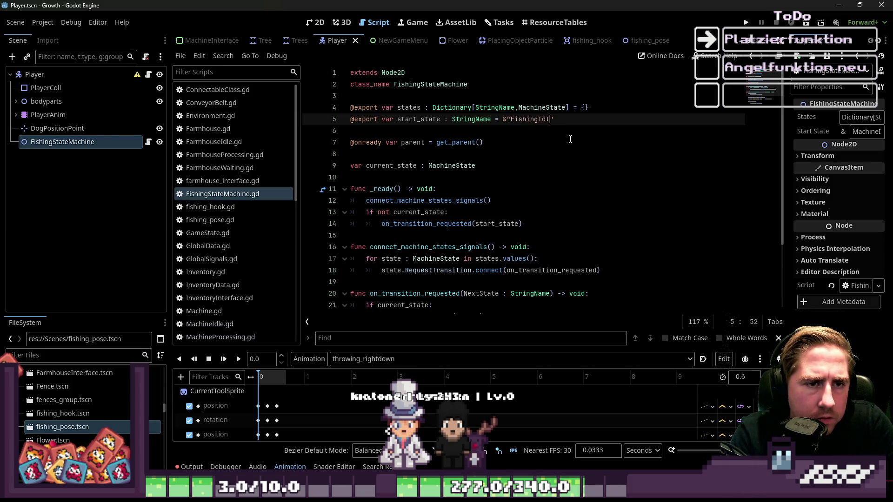
click(570, 139)
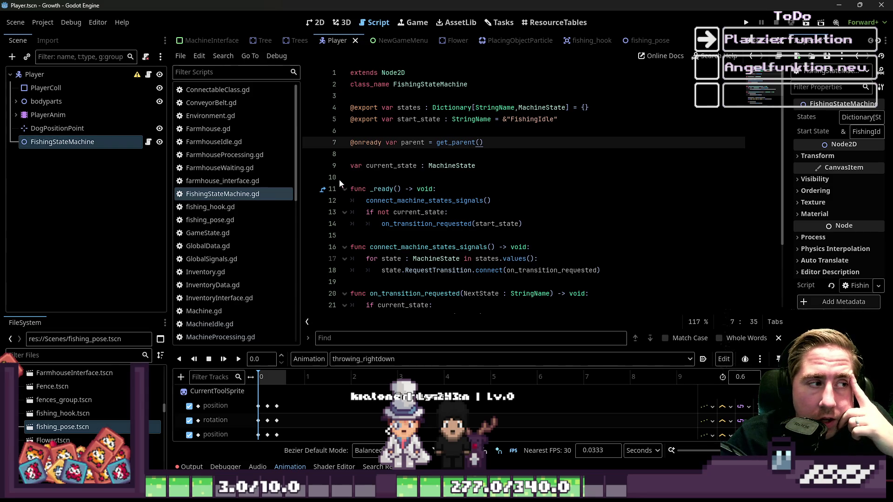
scroll(421, 188, down, 2)
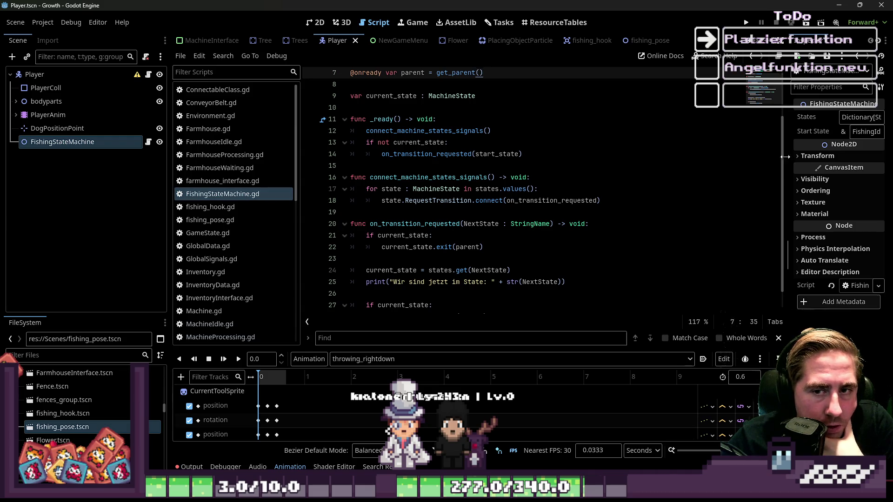
drag(785, 157, 683, 153)
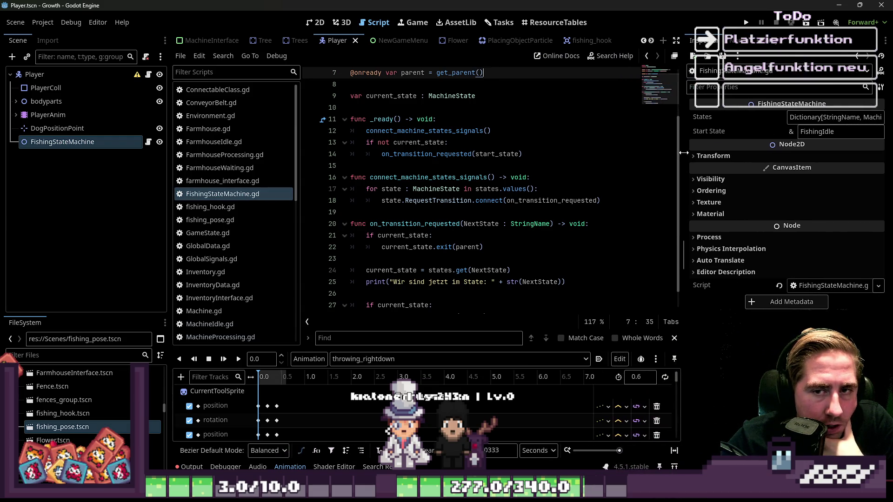
click(499, 22)
scroll(484, 219, down, 3)
scroll(484, 223, down, 3)
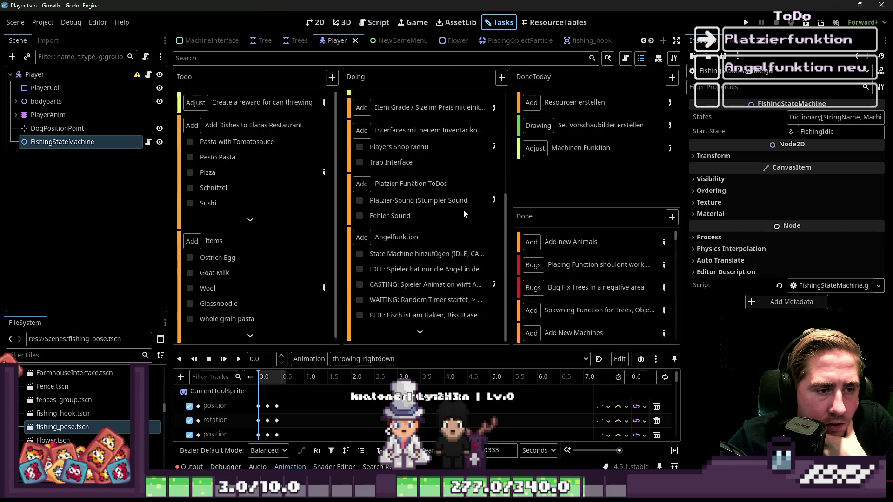
double_click(462, 242)
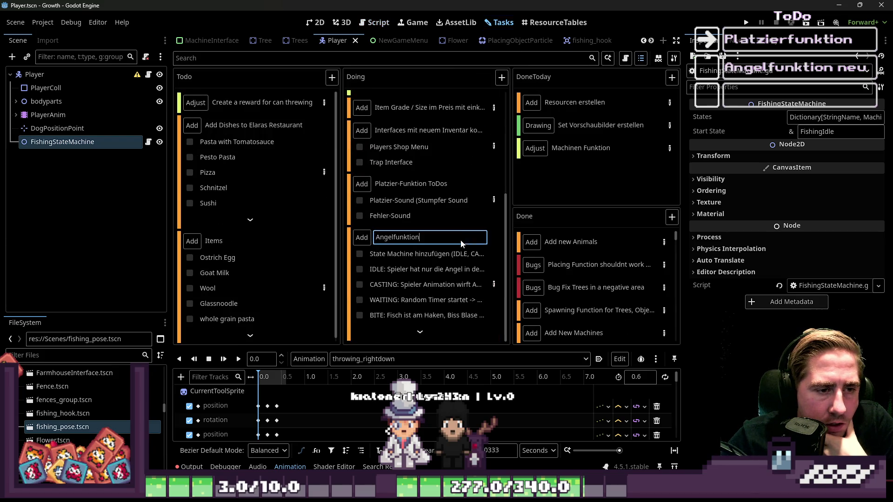
click(458, 252)
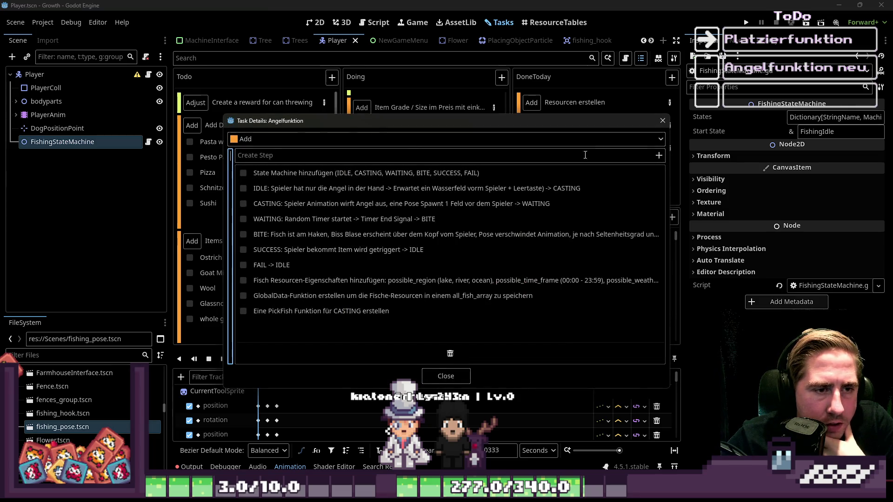
click(662, 123)
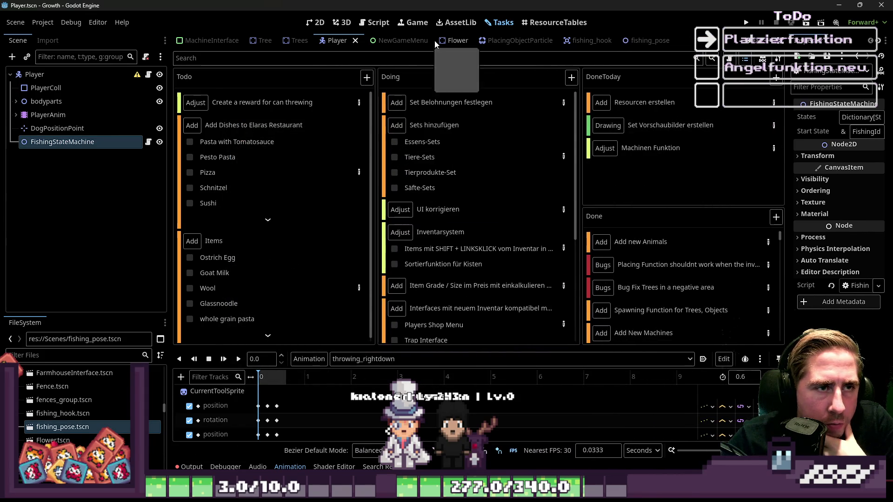
click(375, 22)
click(435, 199)
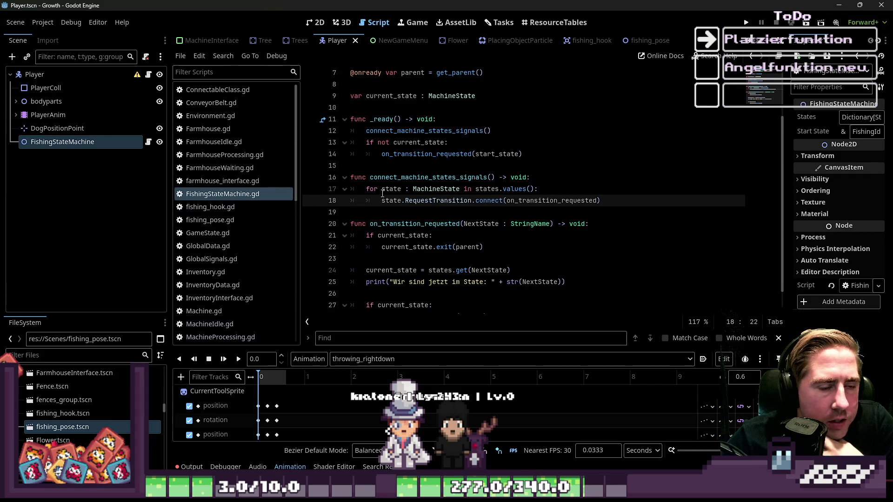
Step: Retype the states dictionary value on line 4 as FishingStates
scroll(393, 191, up, 2)
double_click(486, 108)
double_click(530, 108)
text(FishingStates)
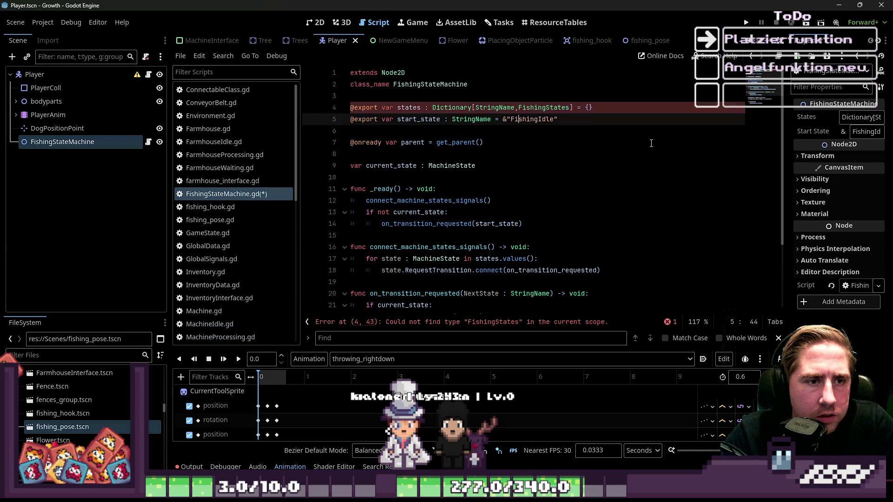
click(651, 144)
Step: Change the current_state type on line 9 to FishingStates, comparing with undo/redo
double_click(451, 165)
text(FishingStates)
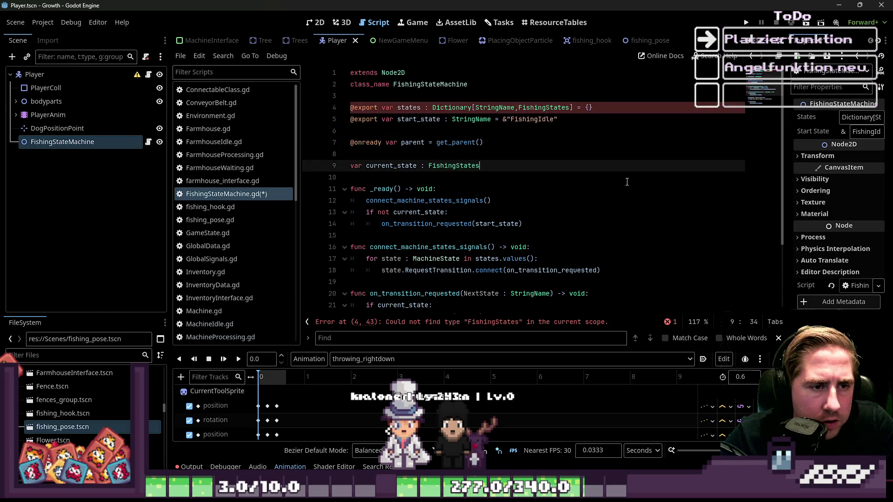
click(556, 158)
key(ctrl+z)
key(ctrl+z)
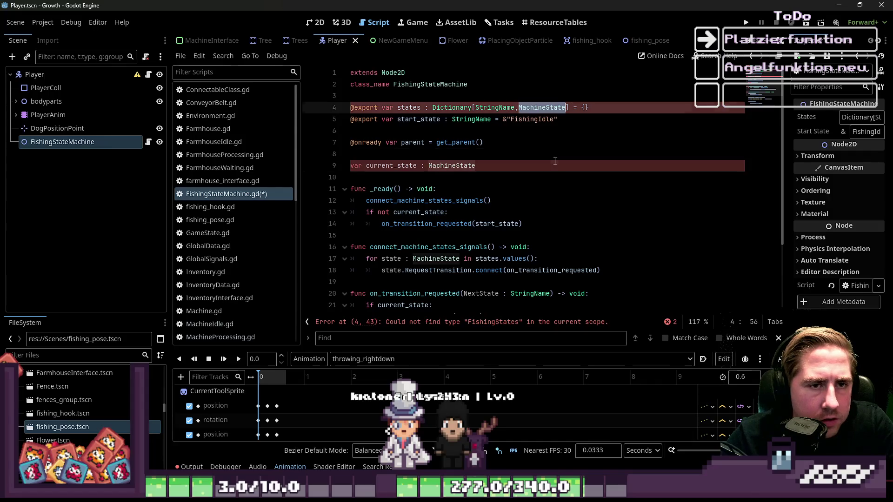
key(ctrl+y)
key(ctrl+y)
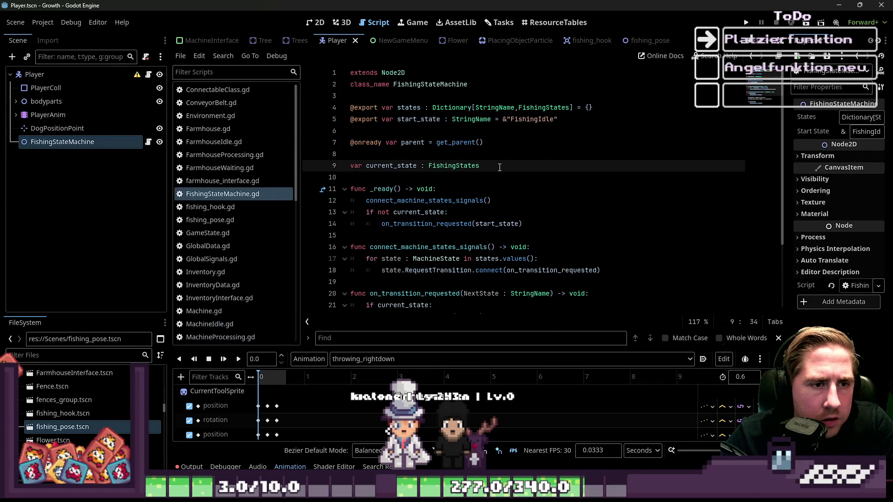
click(569, 111)
click(547, 156)
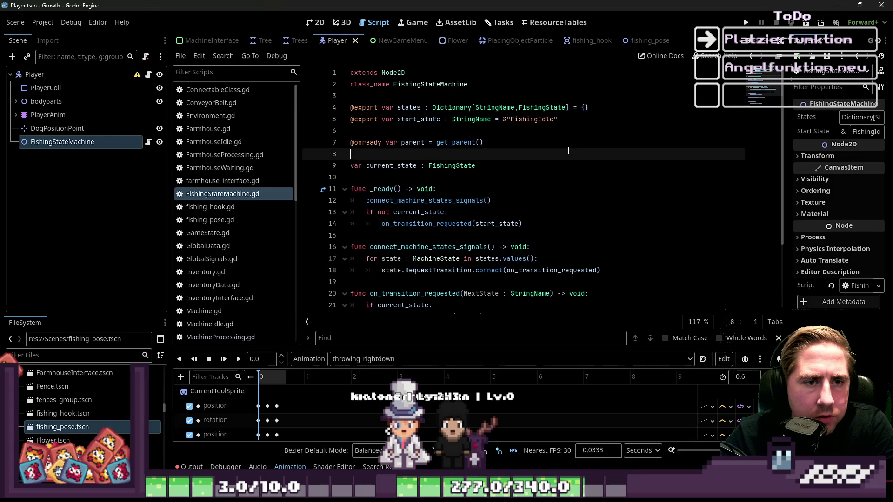
Step: Retype the loop variable on line 17 and correct the type names to FishingState
scroll(547, 158, down, 3)
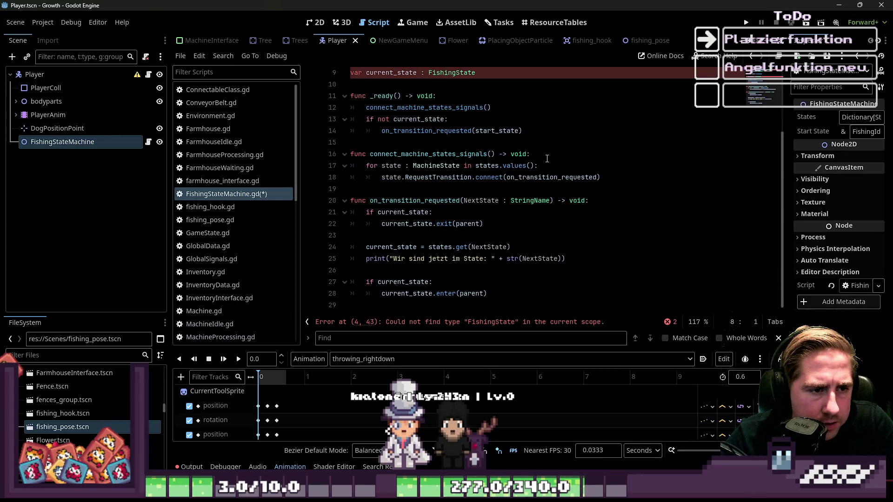
double_click(530, 200)
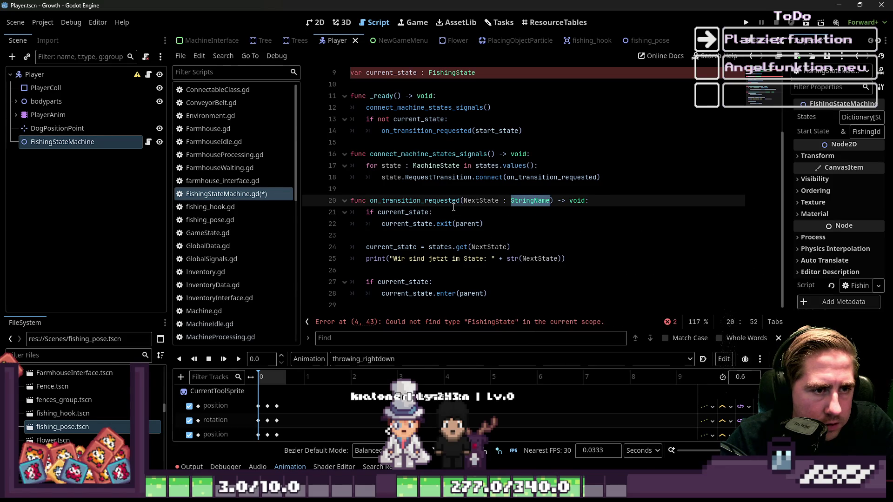
double_click(433, 166)
text(FishingStates)
click(450, 191)
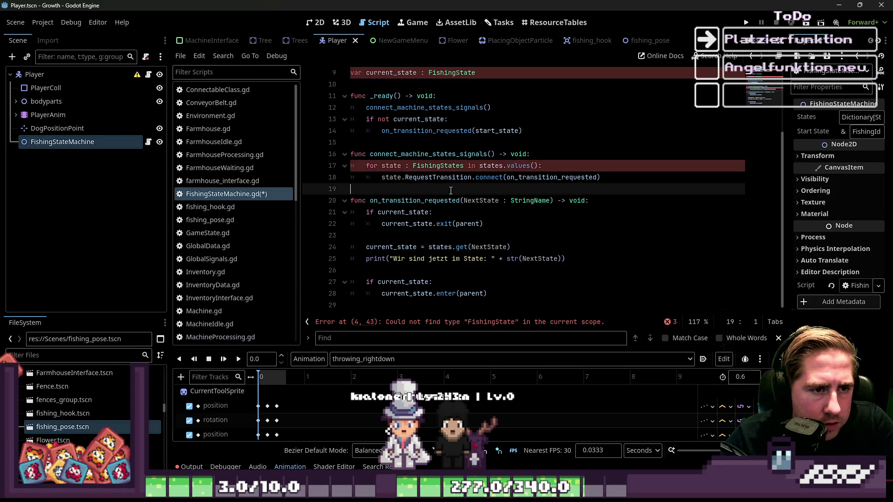
click(465, 166)
key(BackSpace)
key(ctrl+shift+Left)
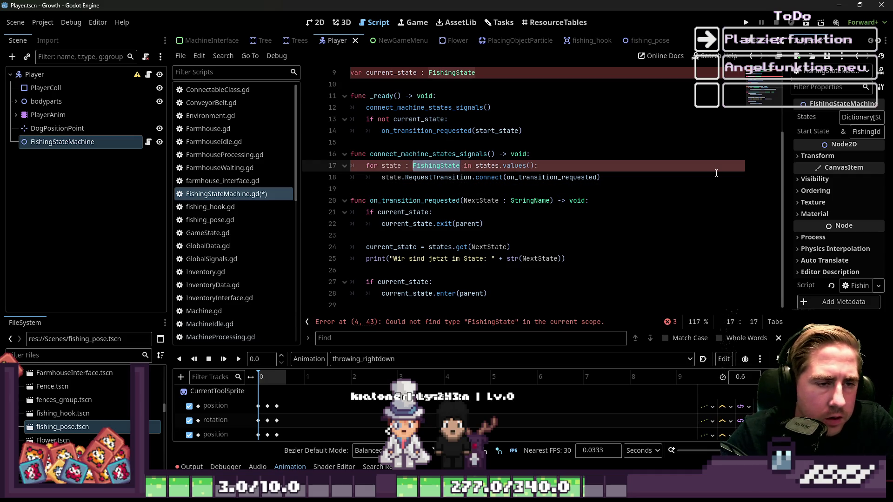
click(179, 56)
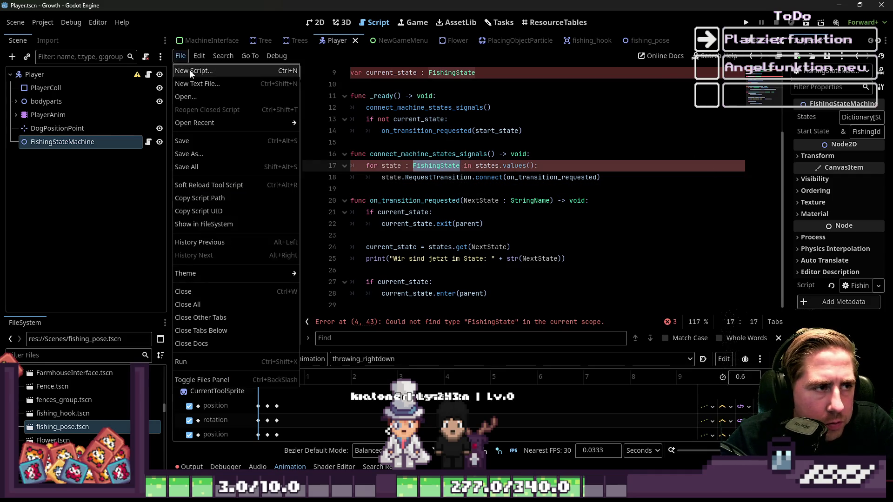
Step: Try a new script with base class Resource, then cancel it
click(189, 71)
click(490, 327)
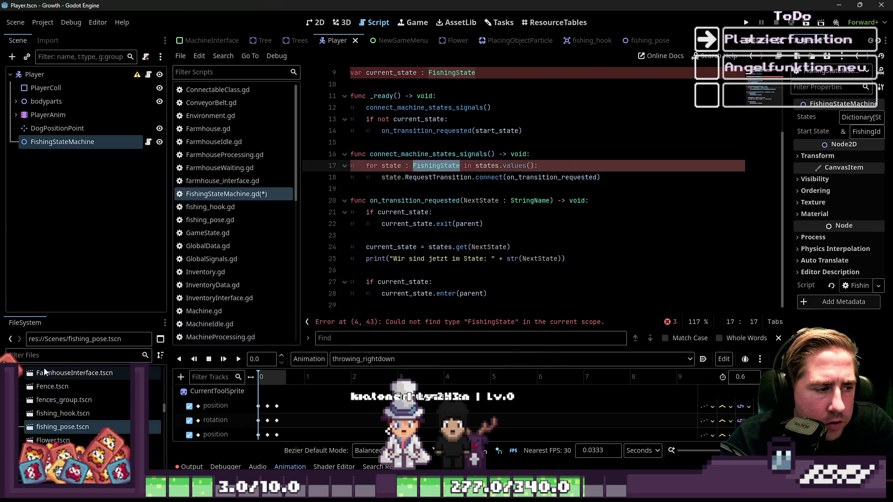
click(181, 56)
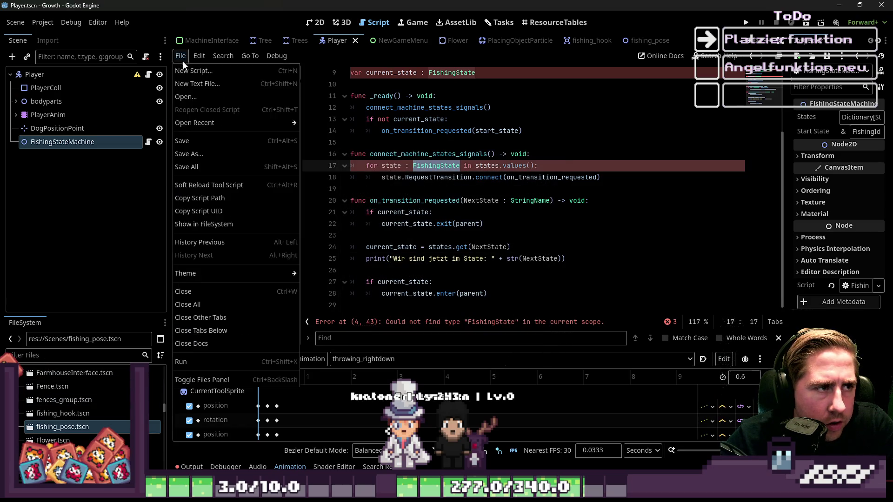
click(191, 70)
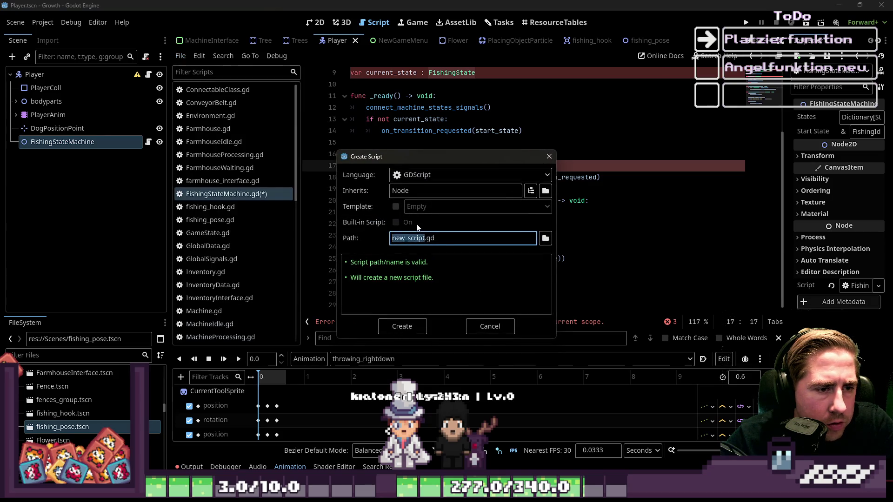
click(417, 190)
text(Resource)
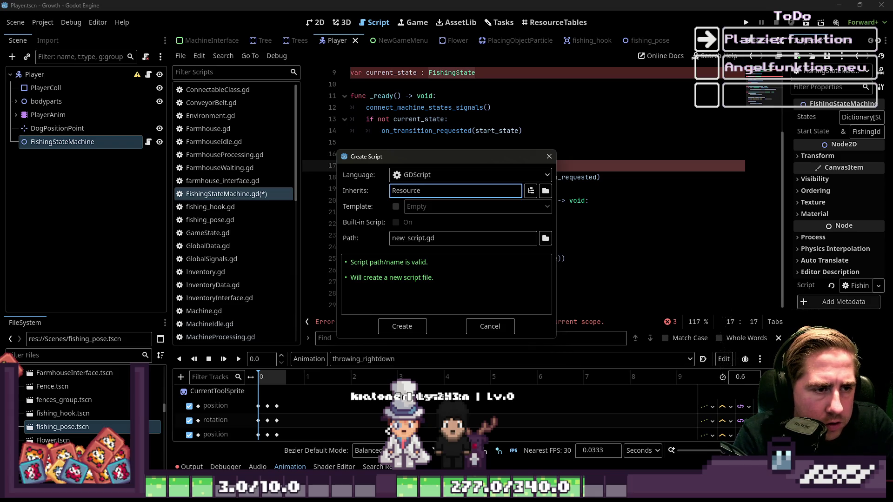
key(Escape)
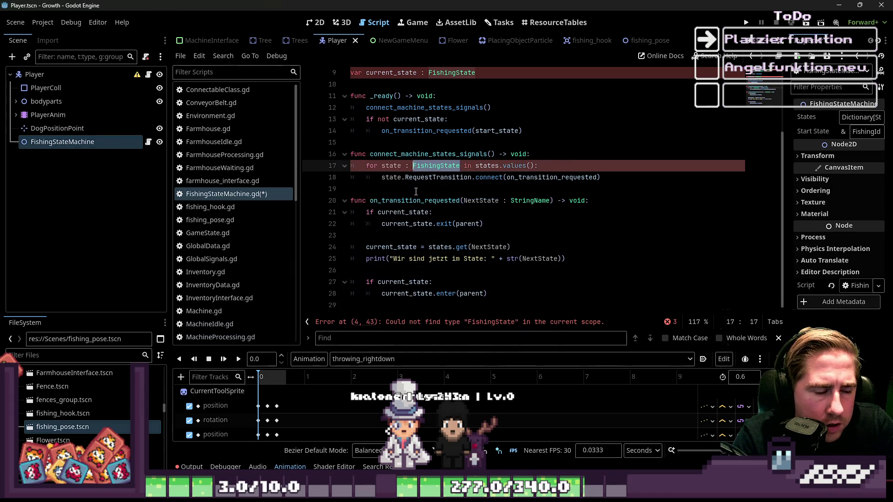
Step: Filter the FileSystem dock for MachineState
click(84, 358)
text(Mashi)
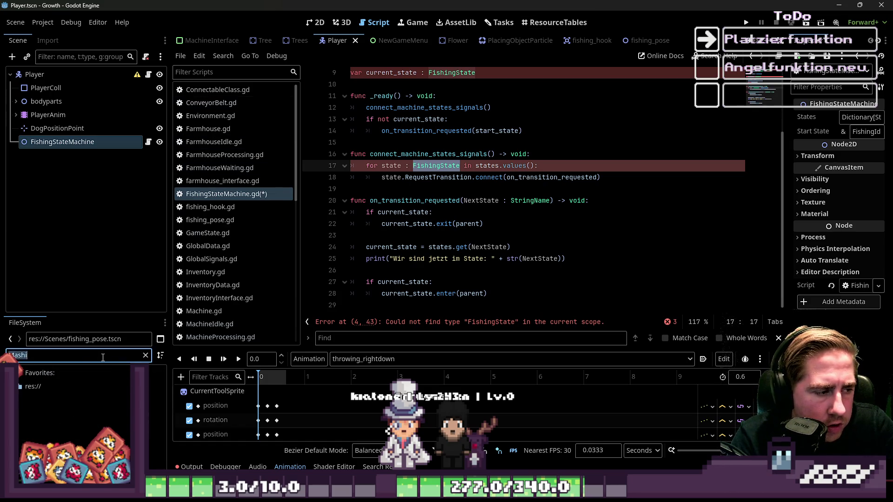
key(BackSpace)
text(Mash)
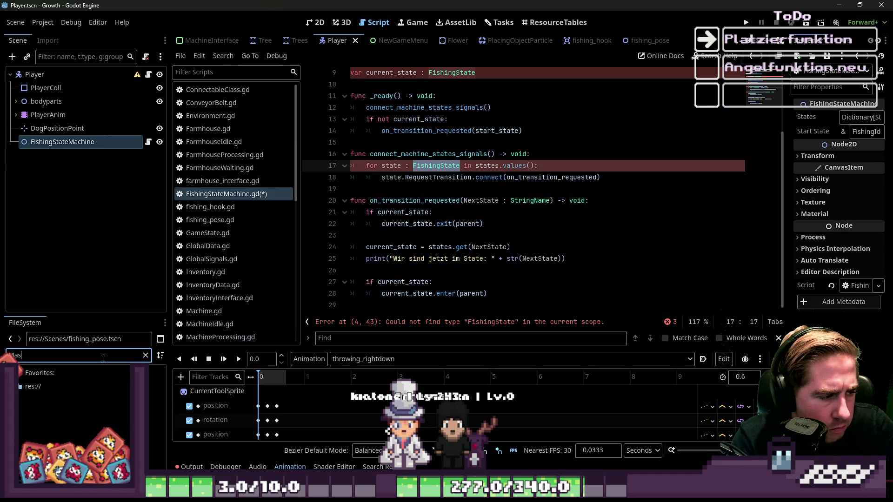
key(BackSpace)
key(BackSpace)
key(BackSpace)
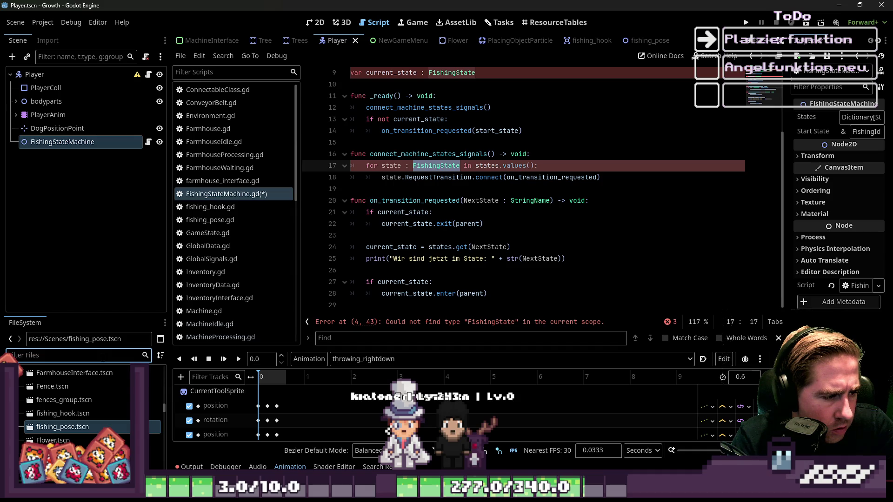
text(Mashin)
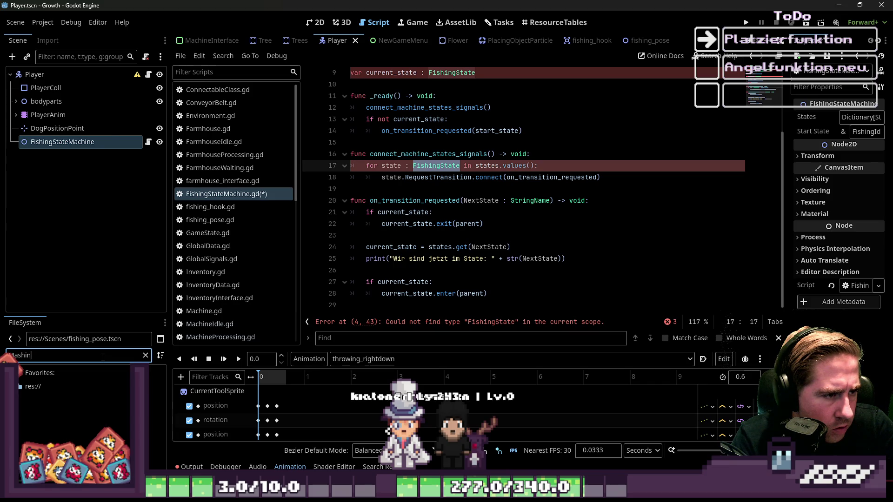
key(BackSpace)
key(BackSpace)
text(chin)
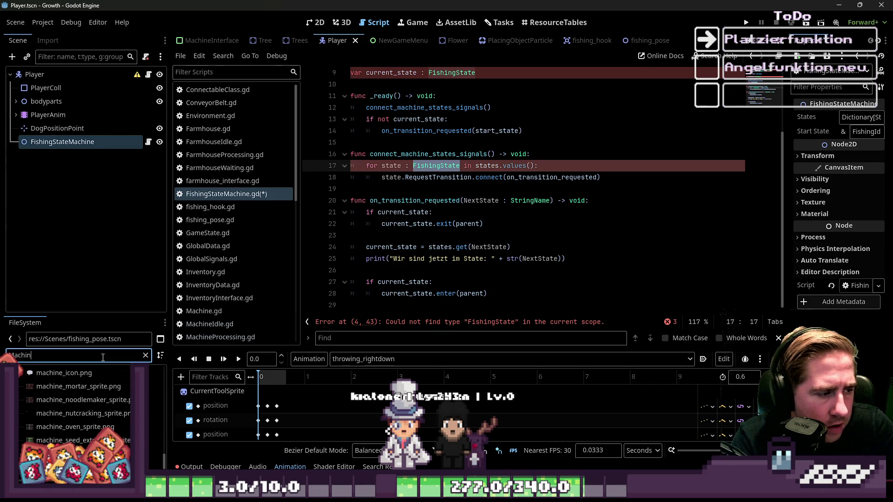
text(eState)
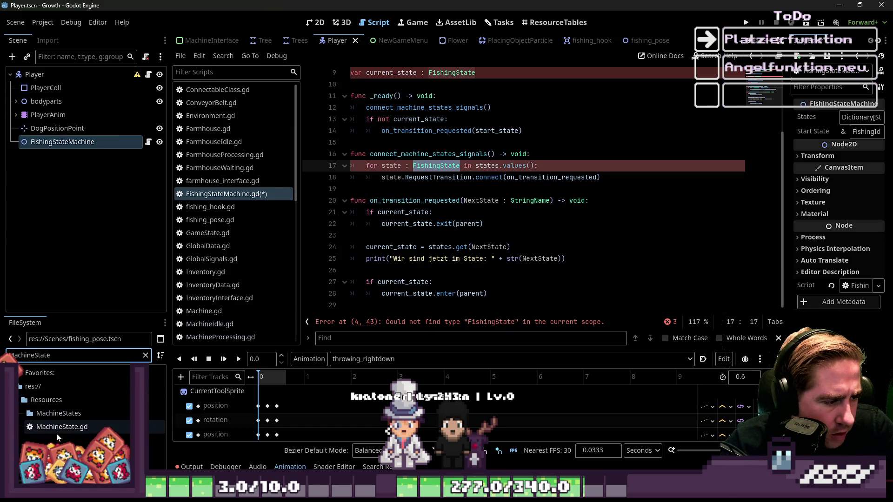
Step: Open Resources/MachineState.gd in the script editor
click(59, 414)
click(40, 399)
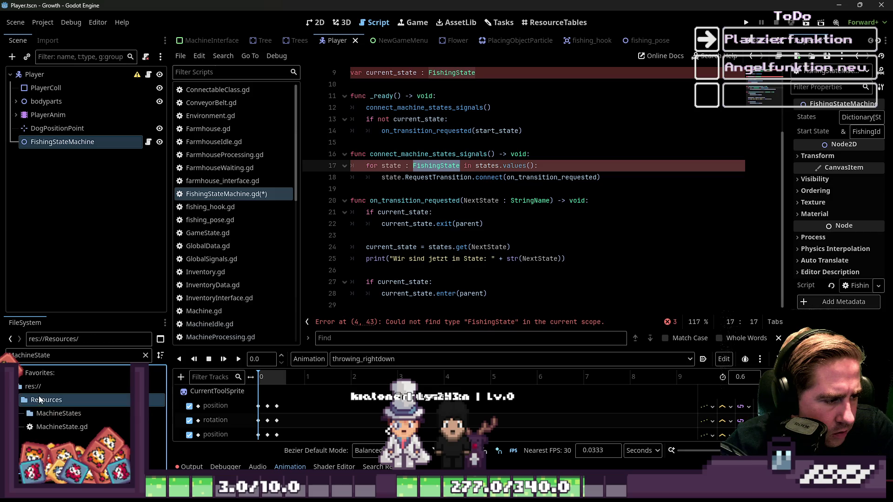
click(180, 55)
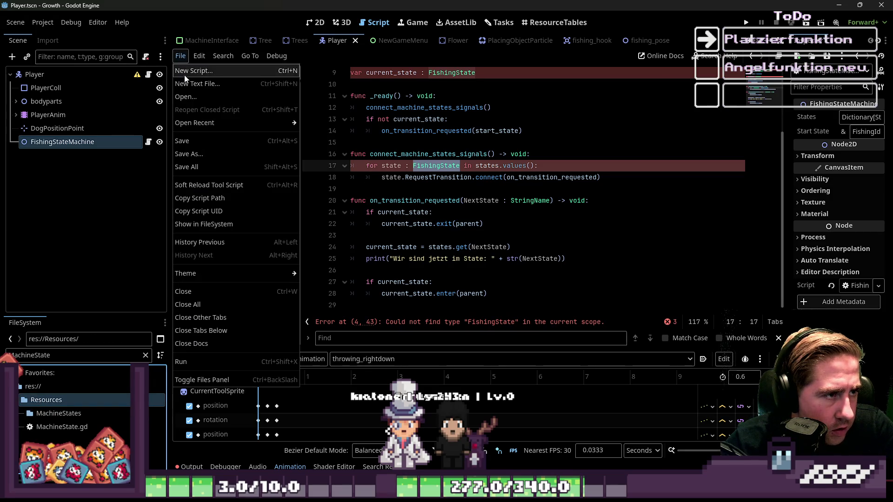
click(69, 427)
double_click(69, 428)
click(532, 108)
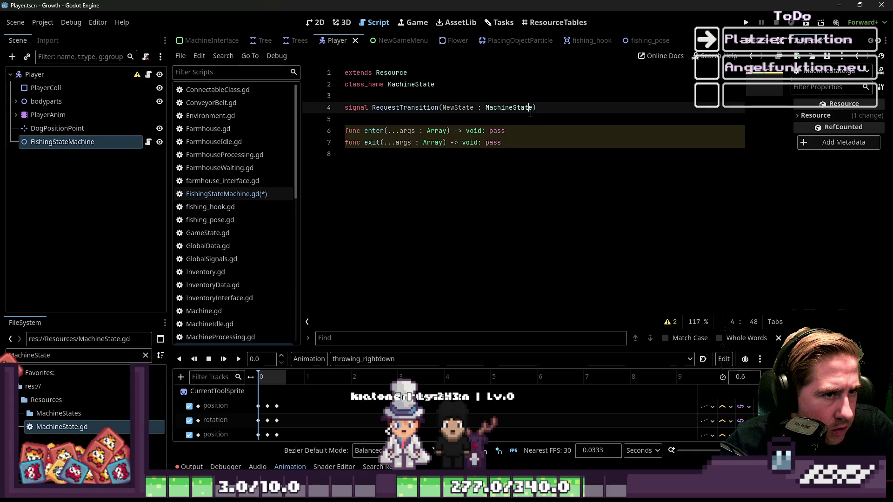
Step: Select the MachineState.gd code, cancel a new-script attempt, and return to FishingStateMachine.gd
click(379, 84)
click(483, 164)
mouse_move(483, 164)
mouse_down()
mouse_move(352, 71)
mouse_move(557, 185)
mouse_up()
click(181, 56)
click(204, 71)
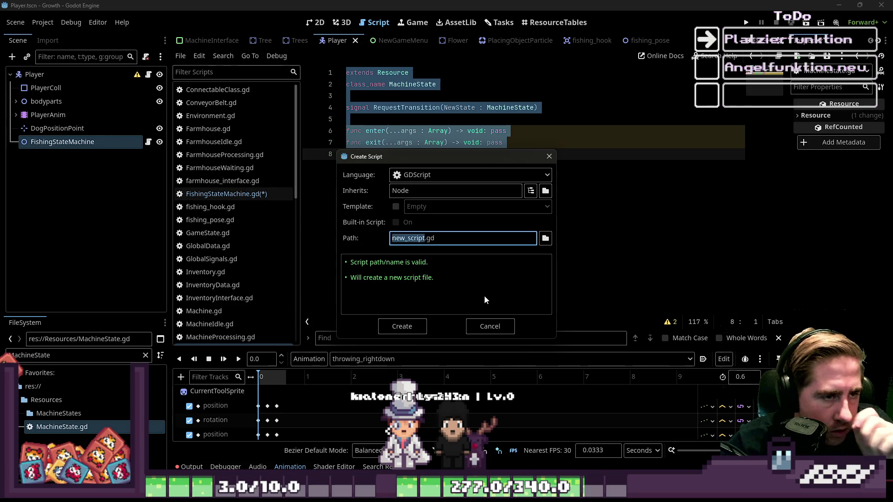
click(484, 321)
click(418, 106)
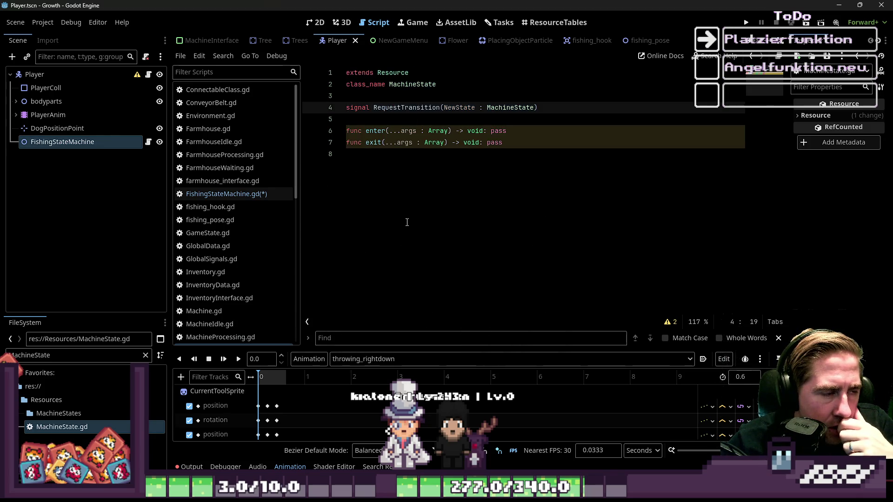
click(252, 197)
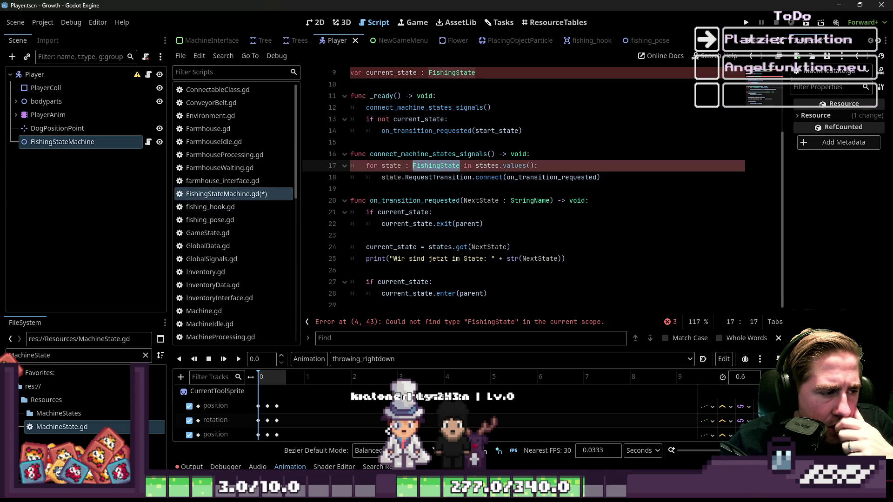
Step: Create a new FishingStates folder inside Resources
right_click(33, 401)
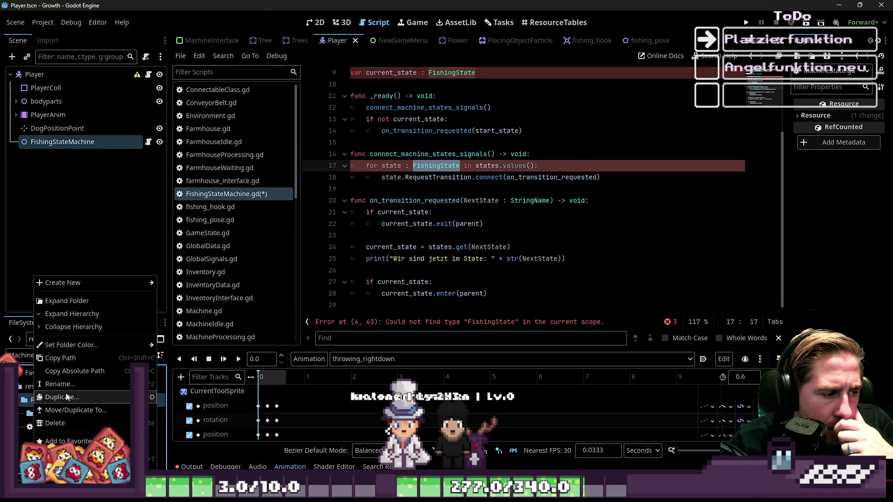
click(162, 286)
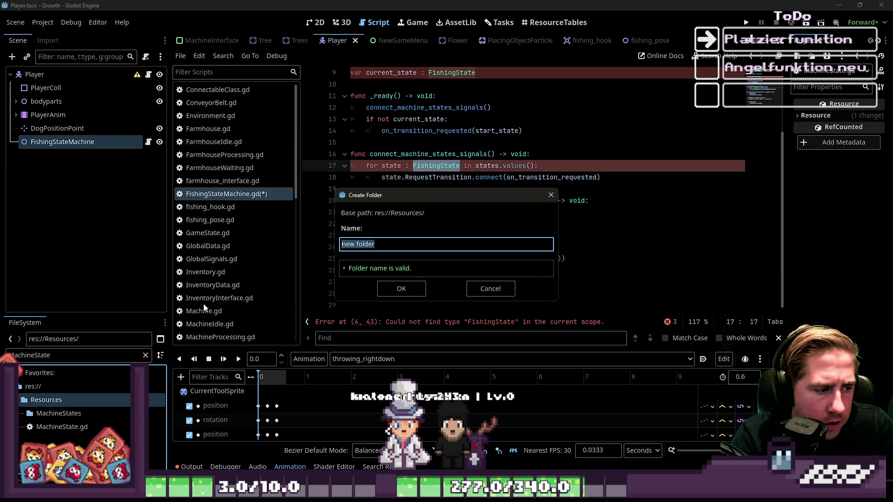
text(FishingStates)
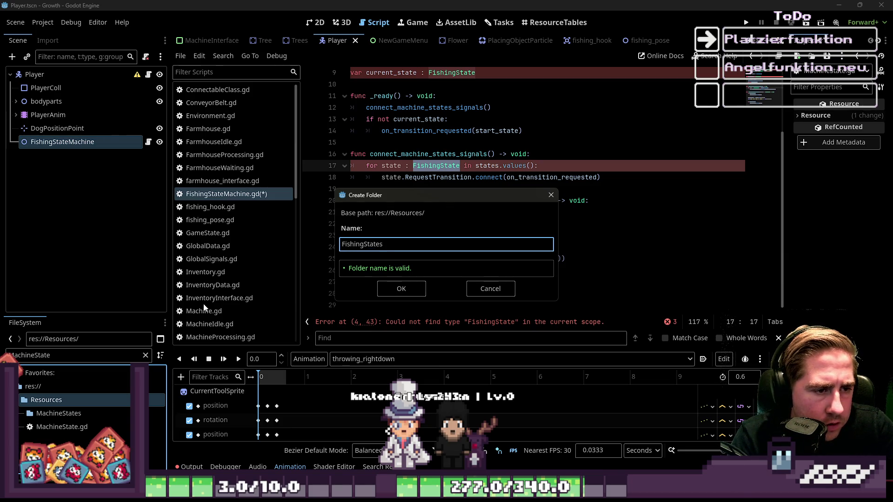
key(Return)
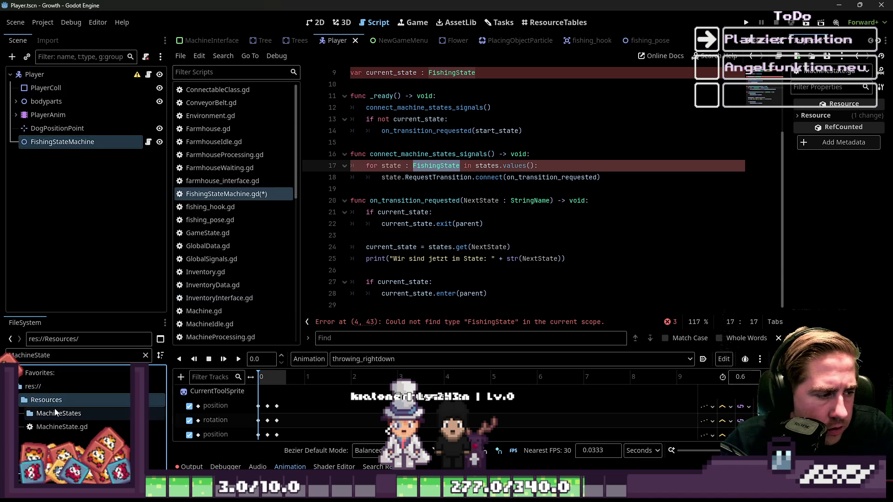
Step: Paste MachineState over the types on lines 17, 9 and 4
double_click(61, 354)
key(ctrl+c)
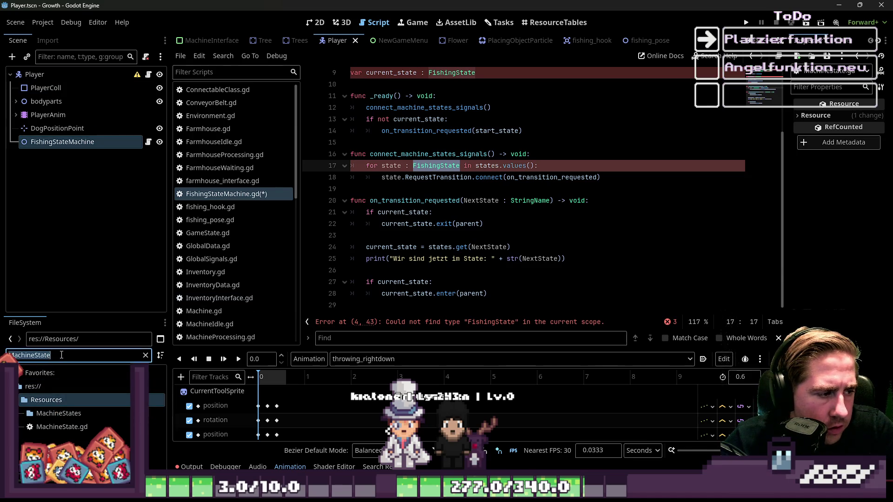
click(459, 165)
text(s)
double_click(438, 166)
key(ctrl+v)
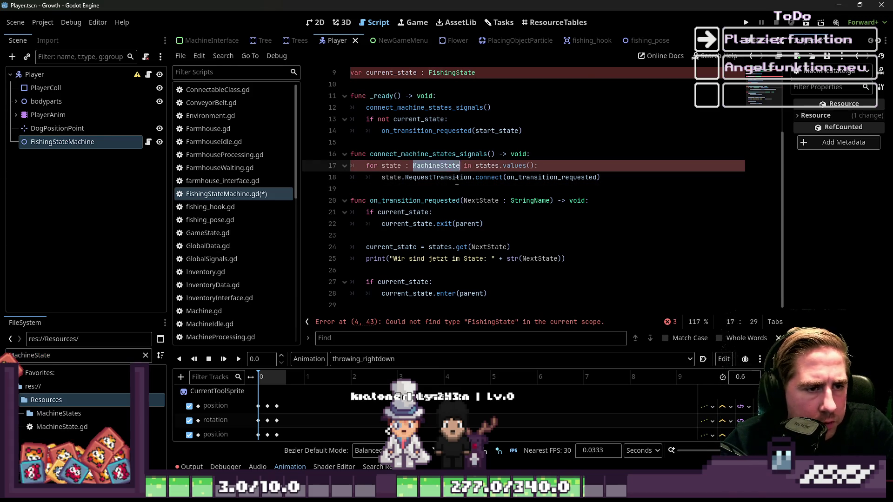
scroll(450, 188, up, 2)
double_click(451, 131)
key(ctrl+v)
scroll(469, 174, up, 1)
double_click(521, 107)
key(ctrl+v)
click(520, 170)
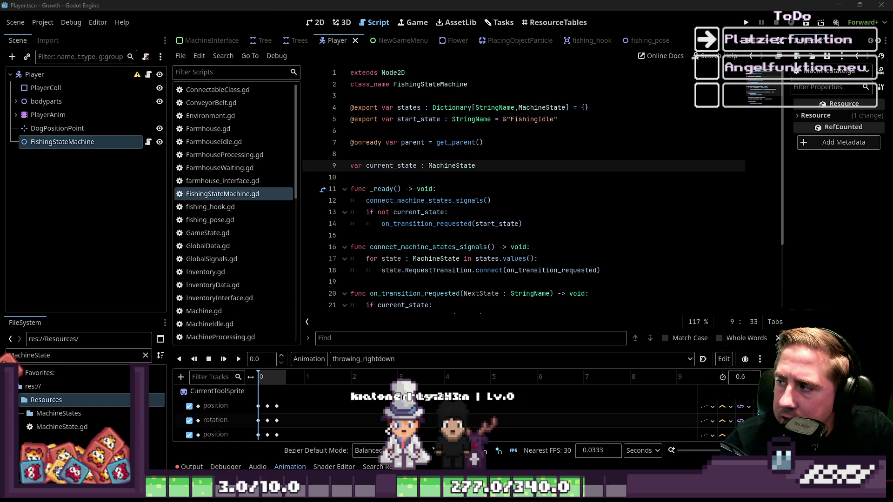
Step: Replace the FileSystem filter text with 'fishingSta' to find the FishingStates folder
click(55, 411)
double_click(55, 356)
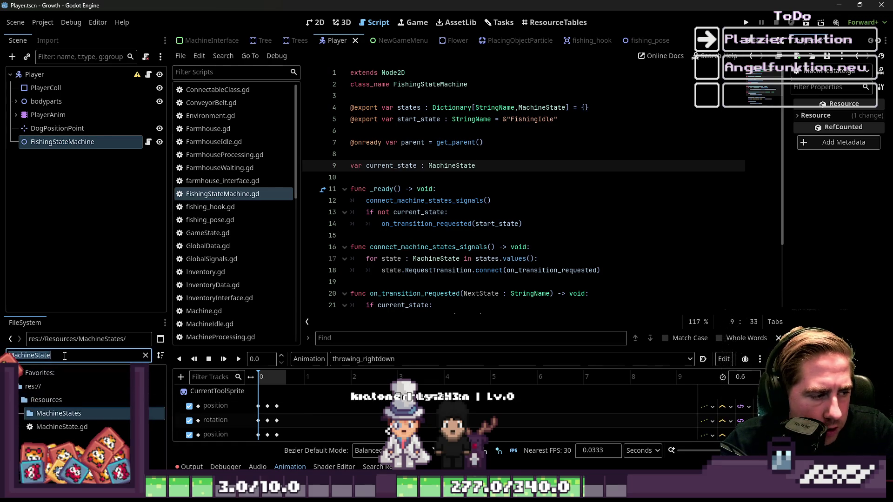
key(BackSpace)
text(fishing)
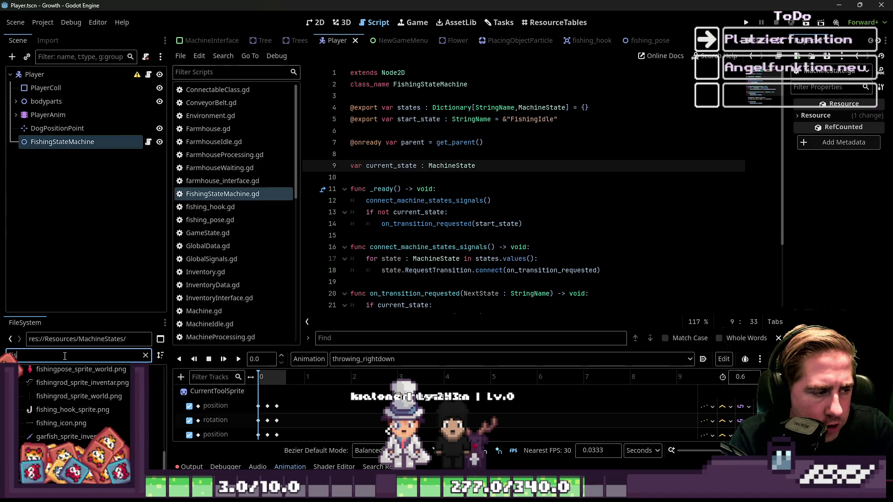
text(State)
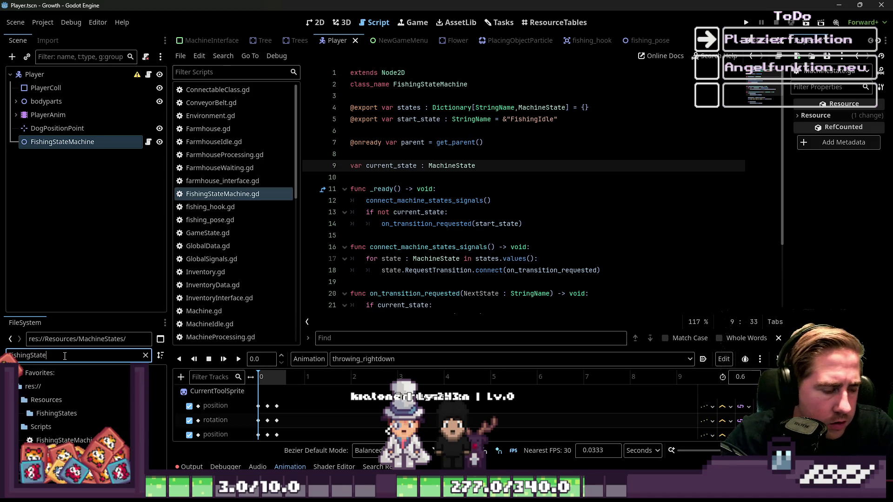
Step: Bring up folder actions on FishingStates and Resources, cancelling the new-folder prompt without changes
click(57, 428)
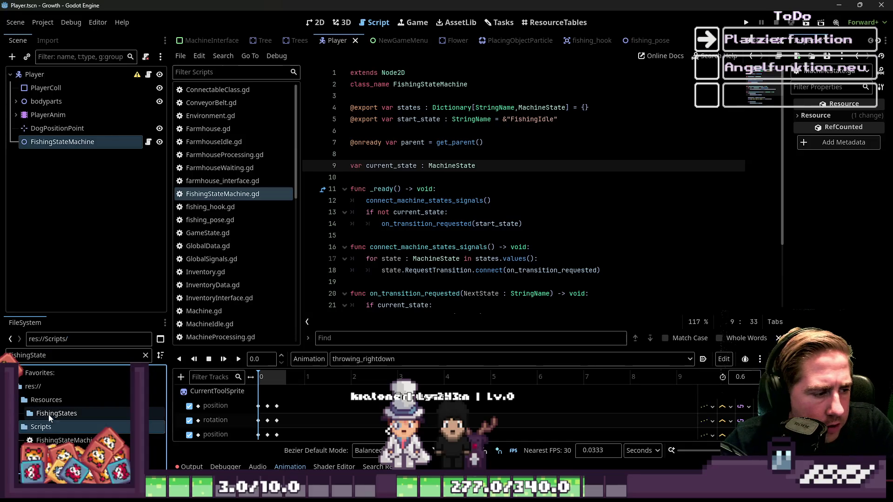
right_click(48, 414)
mouse_move(151, 283)
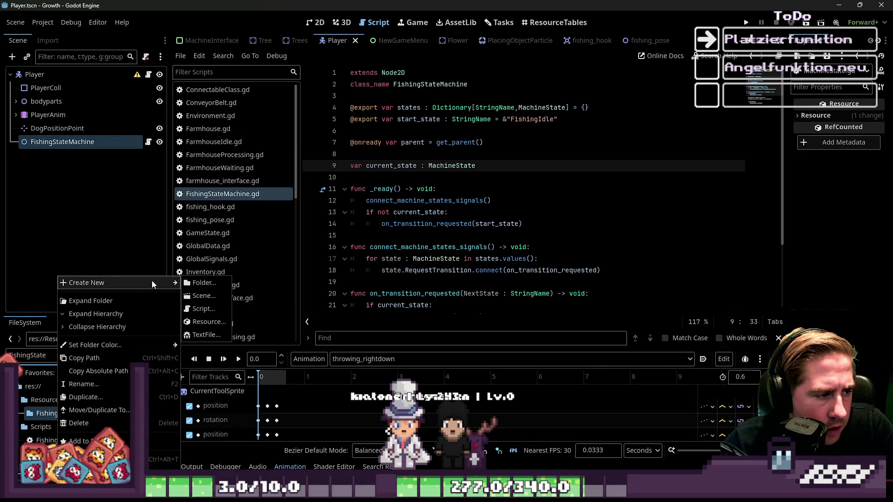
click(200, 283)
key(Escape)
click(76, 400)
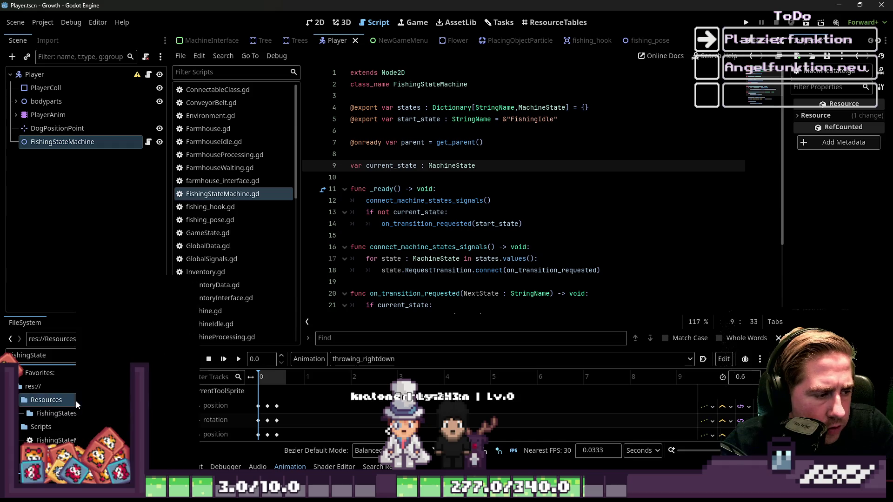
right_click(76, 400)
key(Escape)
click(79, 433)
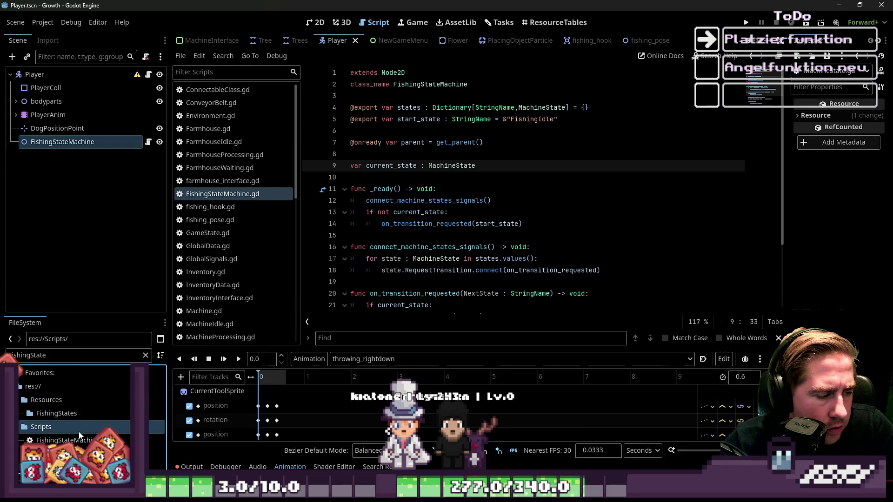
Step: Clear the file filter and browse down to the Resources/FishingStates folder
click(145, 354)
scroll(95, 401, up, 15)
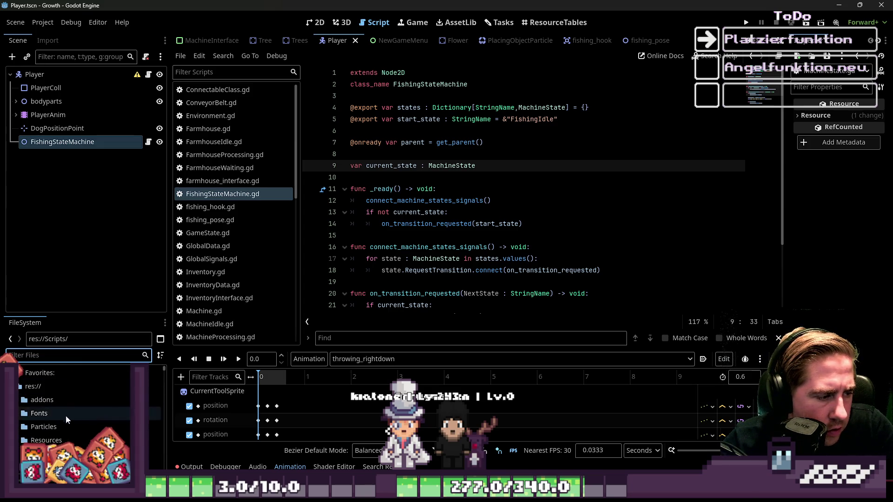
scroll(25, 435, down, 4)
click(25, 428)
scroll(30, 439, down, 1)
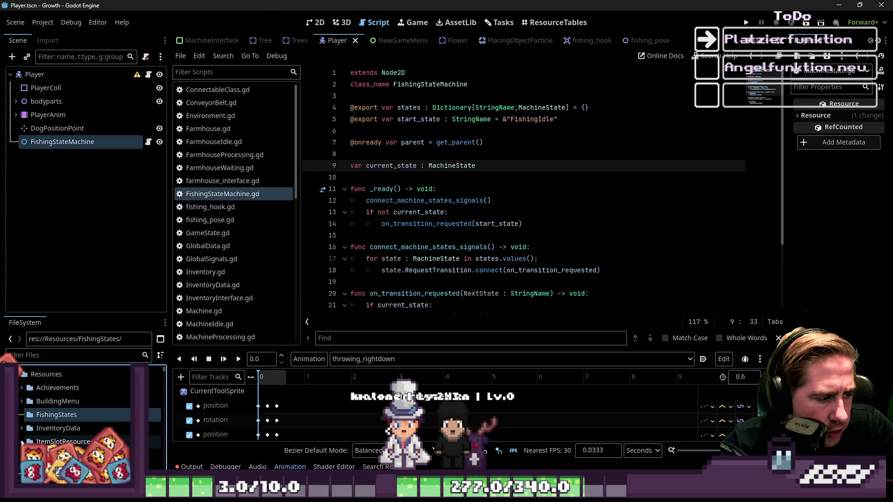
scroll(21, 442, down, 2)
Step: Expand MachineStates, inspect its FarmhouseProcessing, MachineWaiting and MachineIdle .tres files, then filter for 'MachineId'
click(21, 441)
scroll(21, 442, down, 3)
click(50, 429)
scroll(57, 433, down, 3)
scroll(69, 434, down, 1)
click(68, 432)
scroll(69, 435, down, 2)
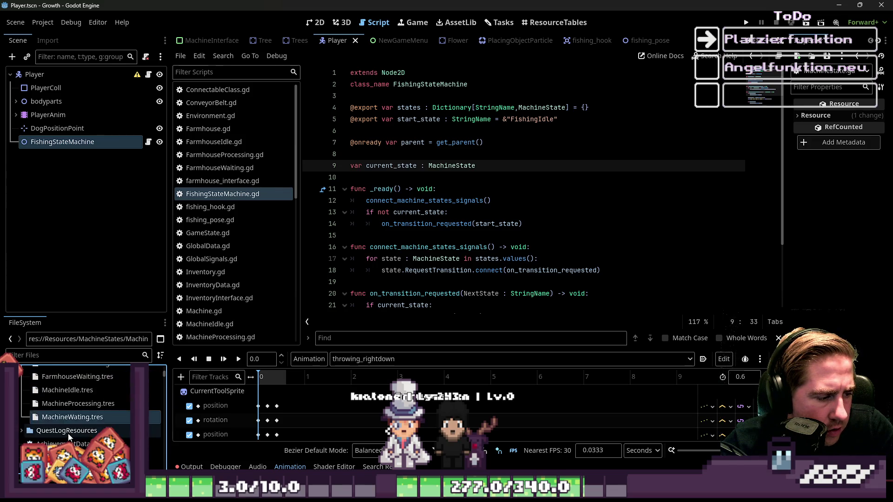
scroll(86, 435, up, 1)
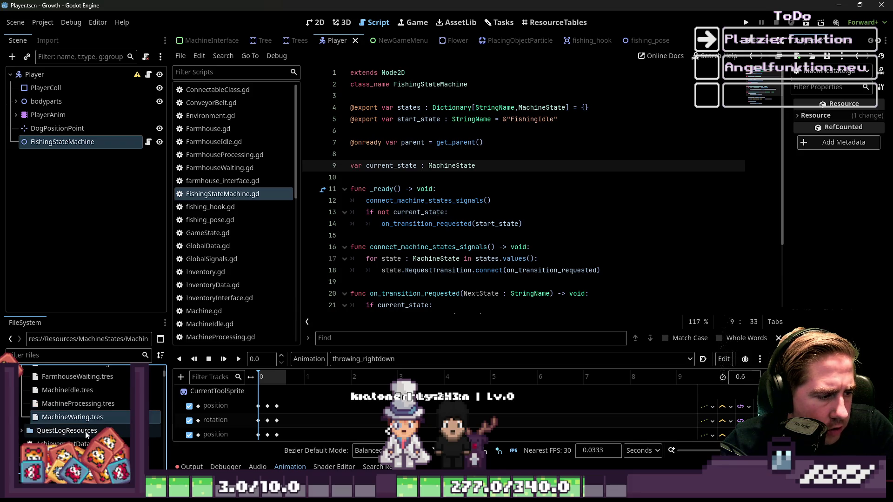
scroll(86, 435, up, 1)
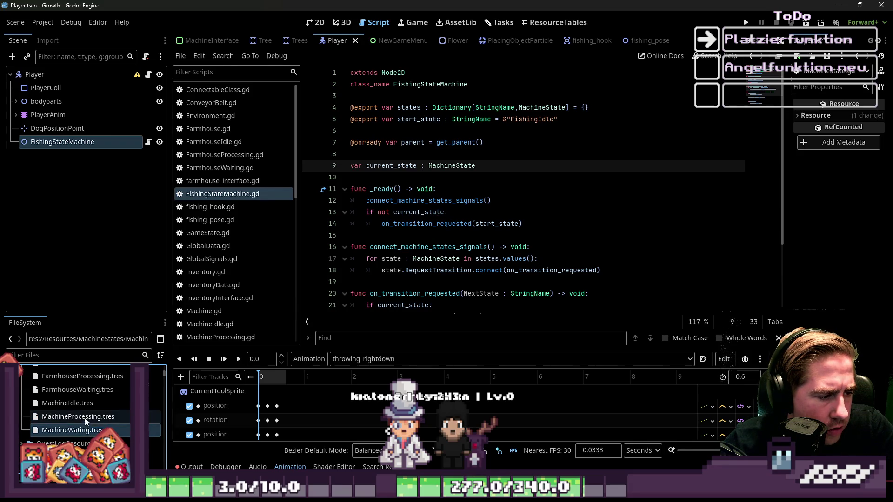
click(84, 404)
click(73, 360)
text(Machine)
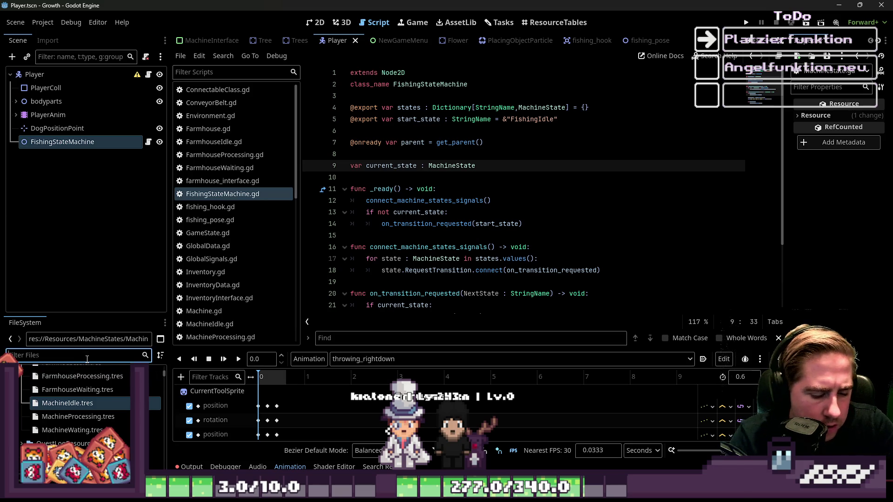
text(Idle)
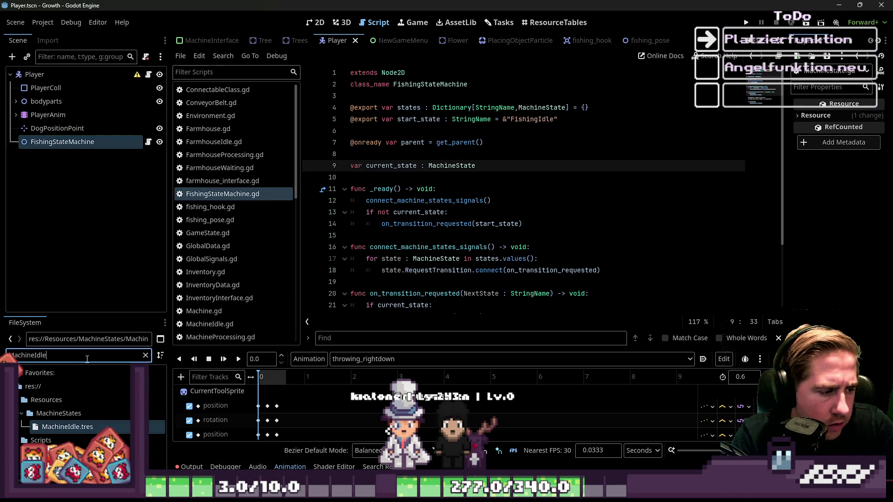
Step: Create a new folder named 'States' inside the Scripts folder
click(48, 441)
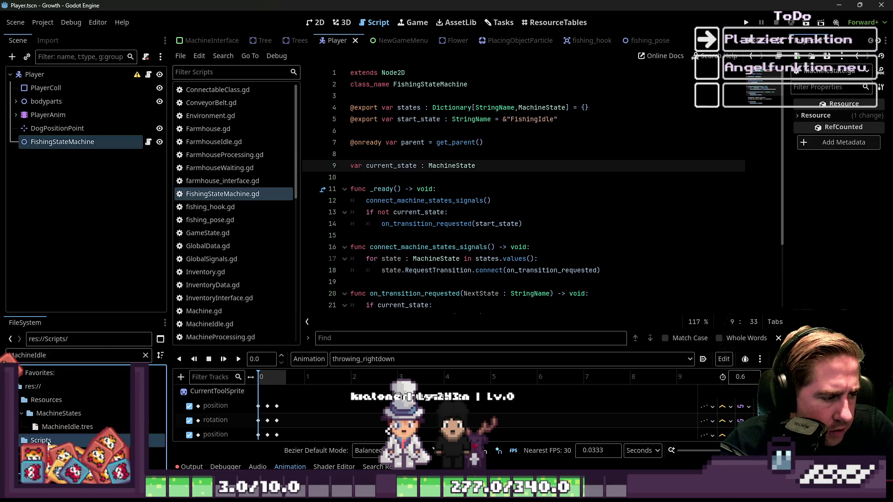
right_click(48, 442)
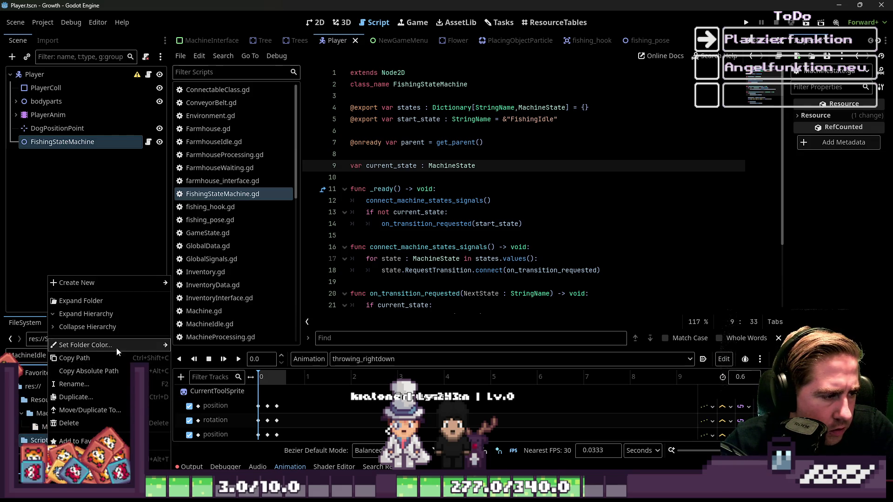
mouse_move(93, 283)
click(195, 283)
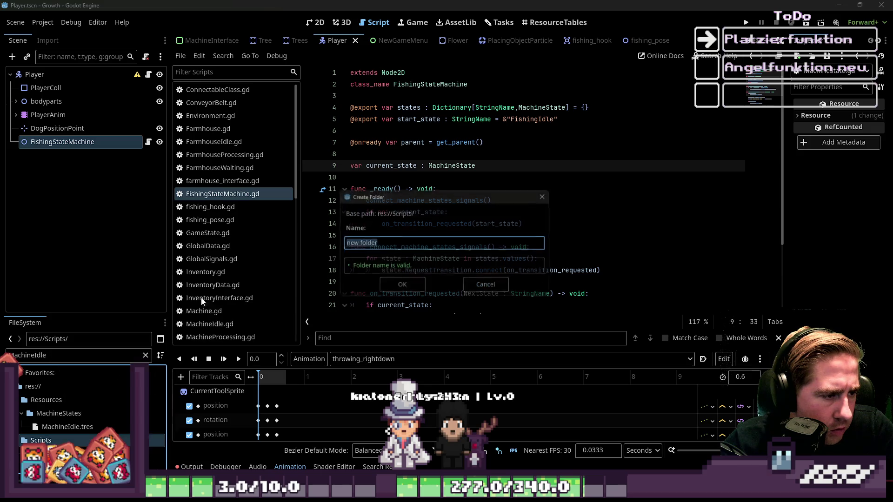
text(States)
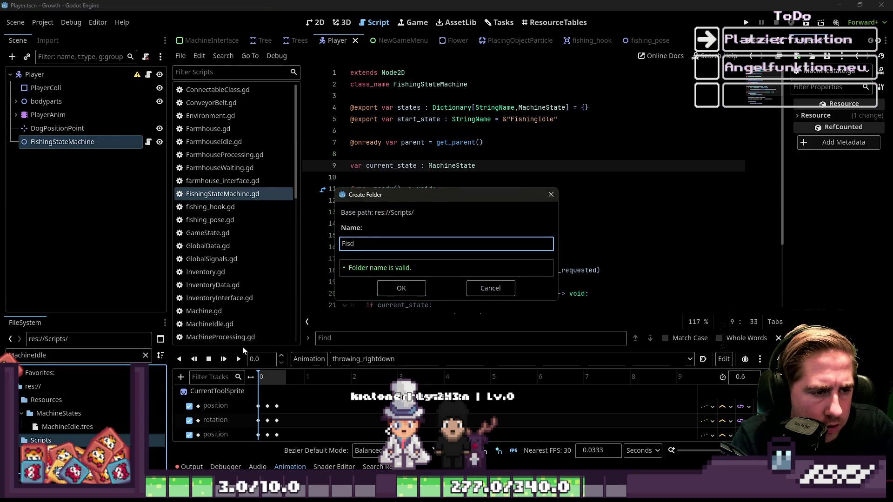
key(Return)
Step: Start a new script in Scripts named 'Fishing', then cancel the script creation
right_click(54, 440)
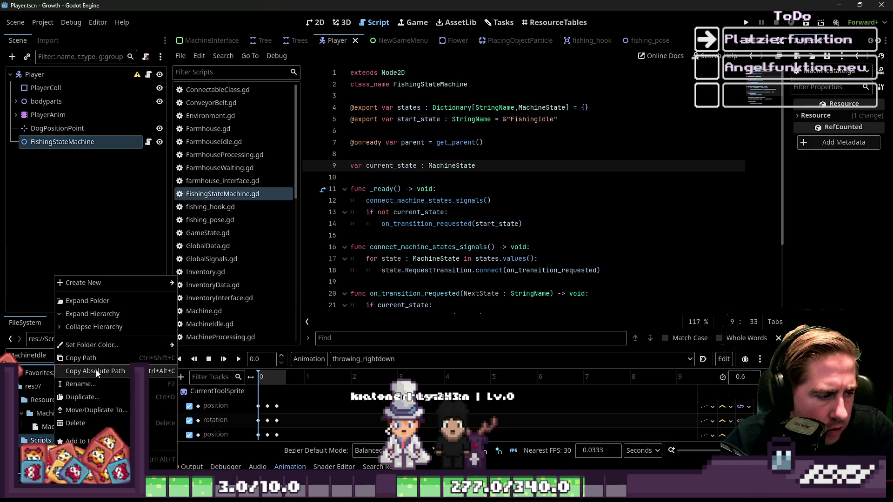
mouse_move(93, 283)
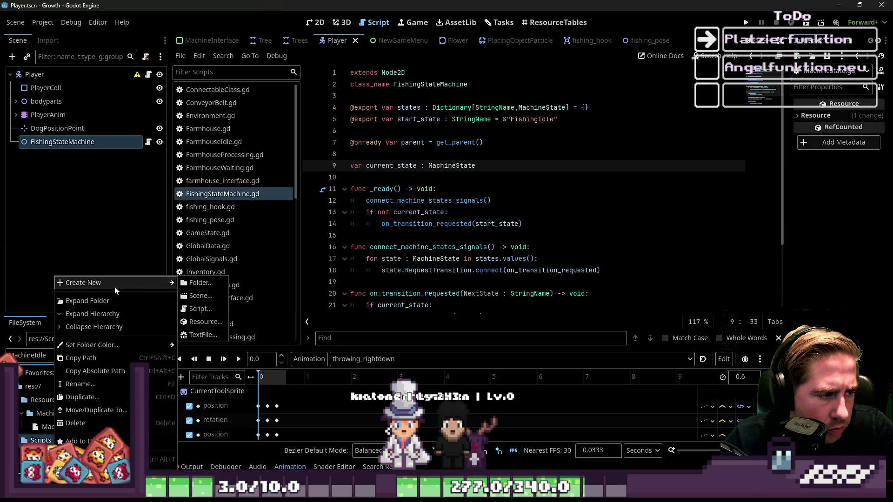
click(205, 311)
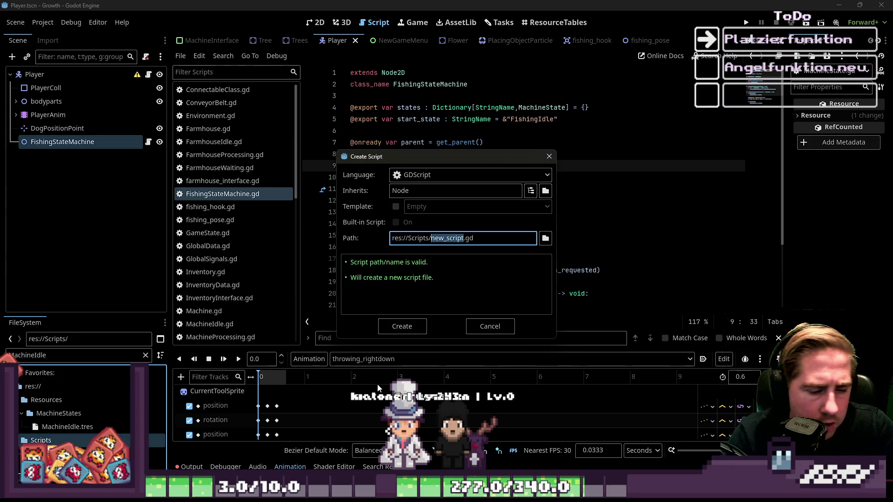
text(FishingIdl)
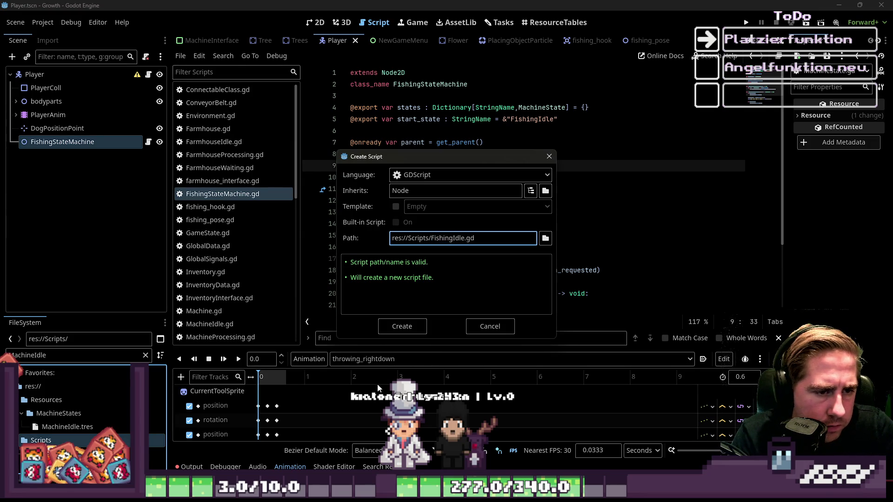
key(Escape)
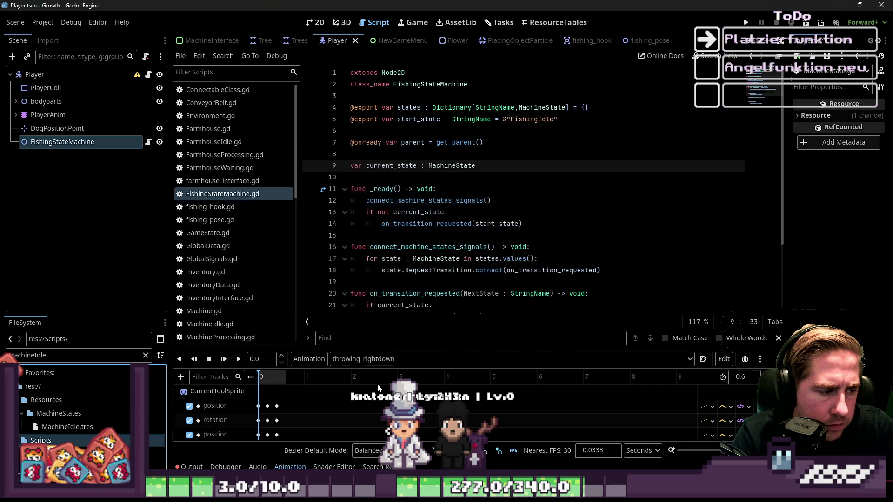
click(62, 359)
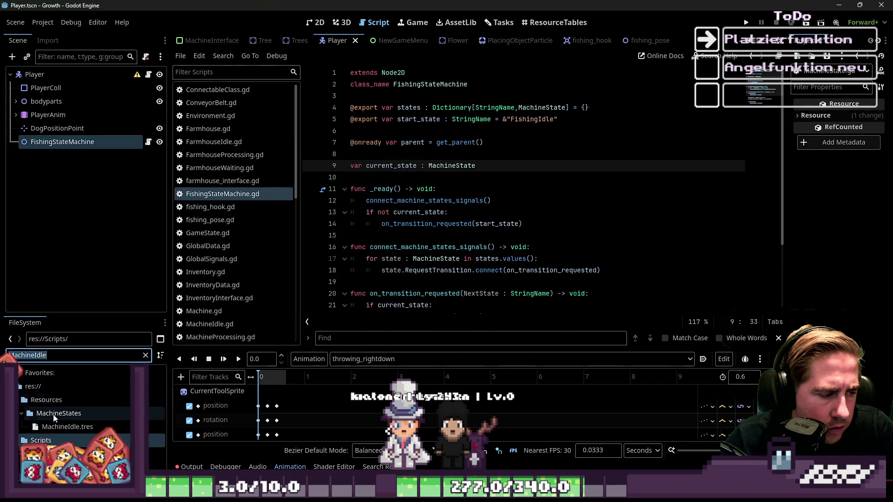
right_click(50, 437)
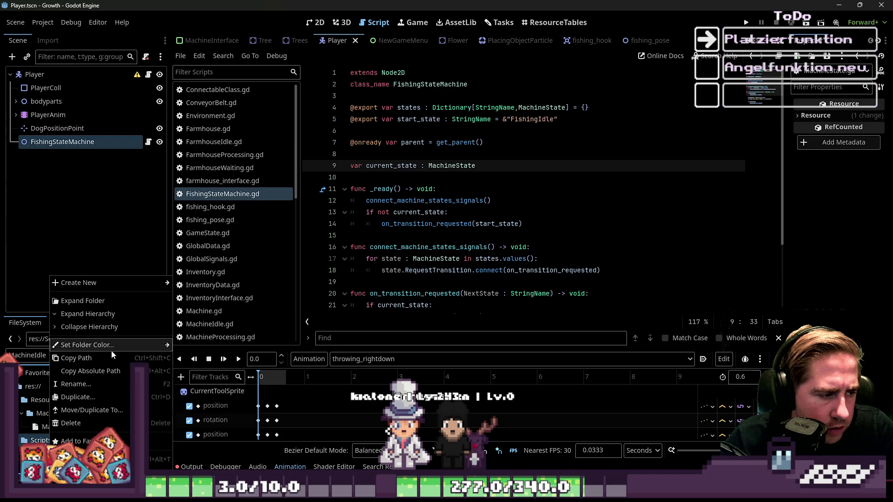
mouse_move(124, 283)
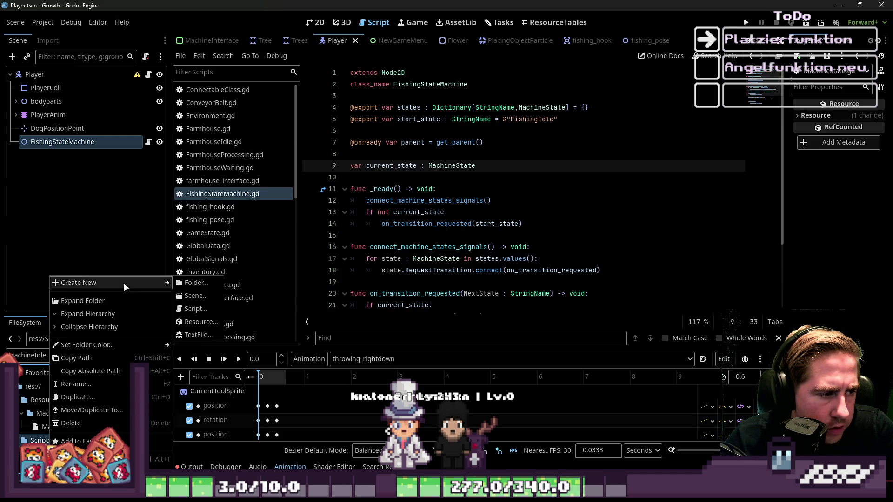
click(195, 309)
text(Fishing)
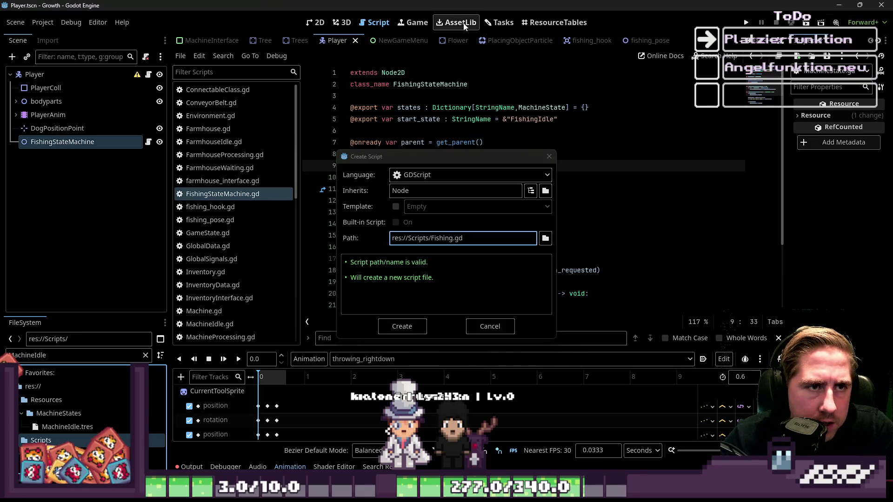
key(Escape)
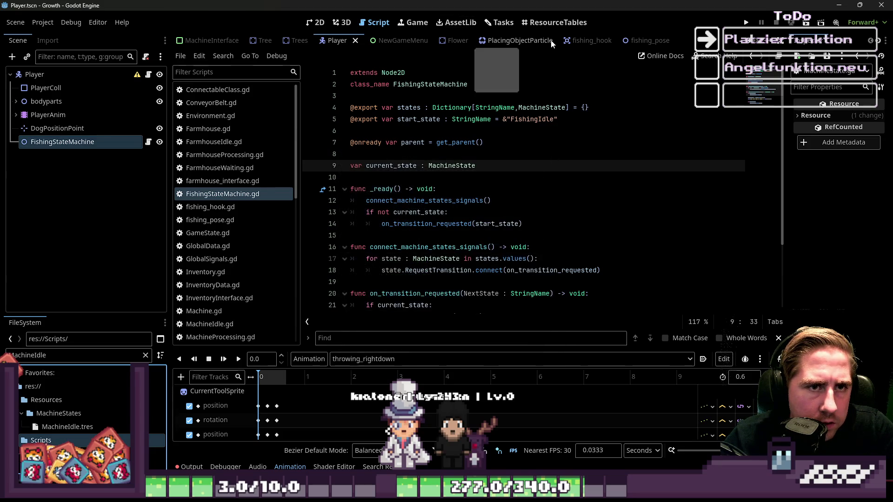
Step: Switch to the task board, review and close the Angelfunktion task details, then right-click Scripts
click(530, 24)
click(458, 22)
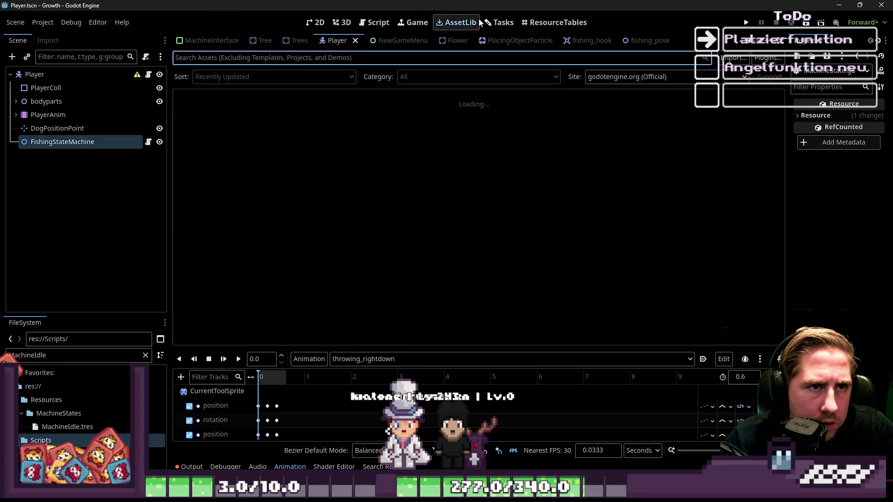
click(499, 22)
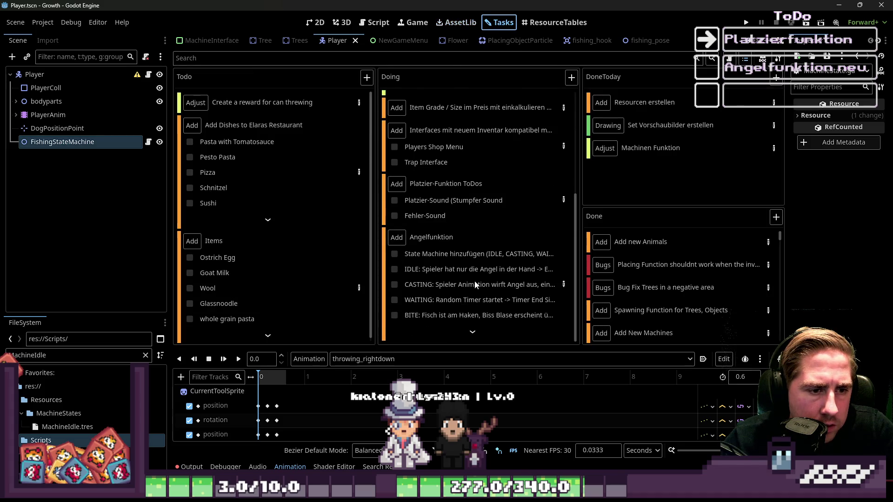
double_click(510, 258)
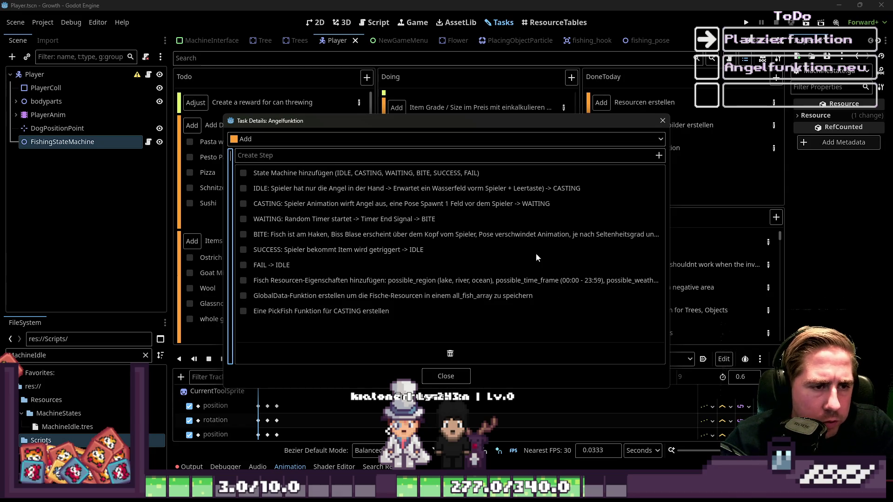
click(663, 120)
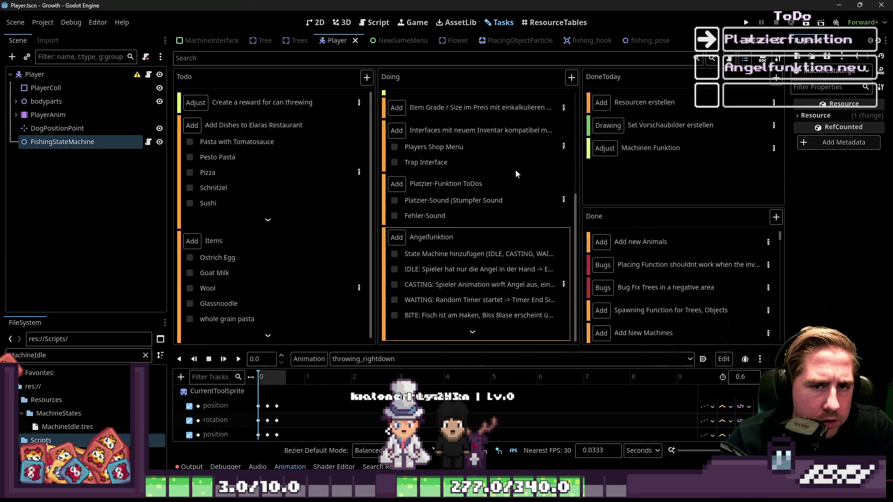
right_click(51, 440)
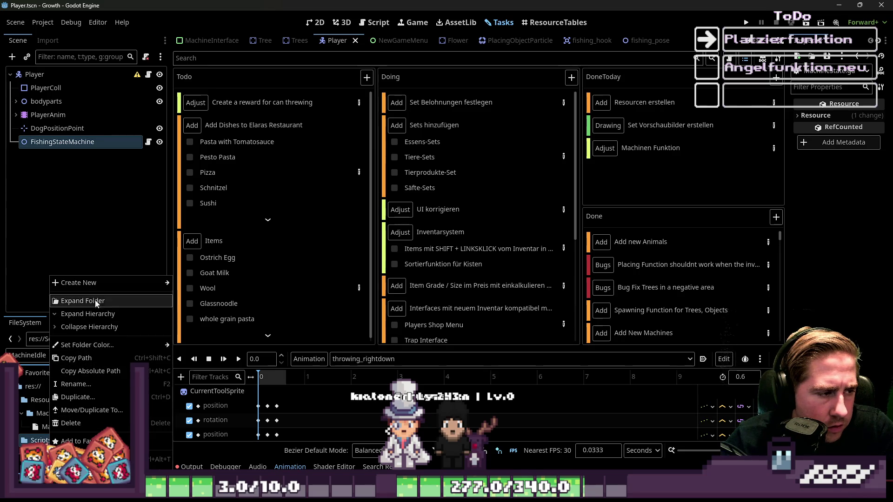
Step: Create the FishingCasting.gd script in the Scripts folder
mouse_move(116, 282)
click(197, 308)
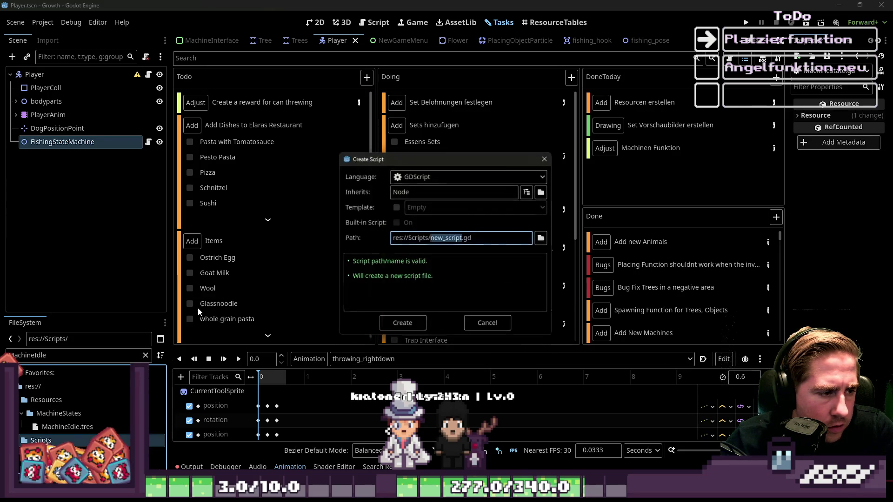
text(Fishi)
text(ngCas)
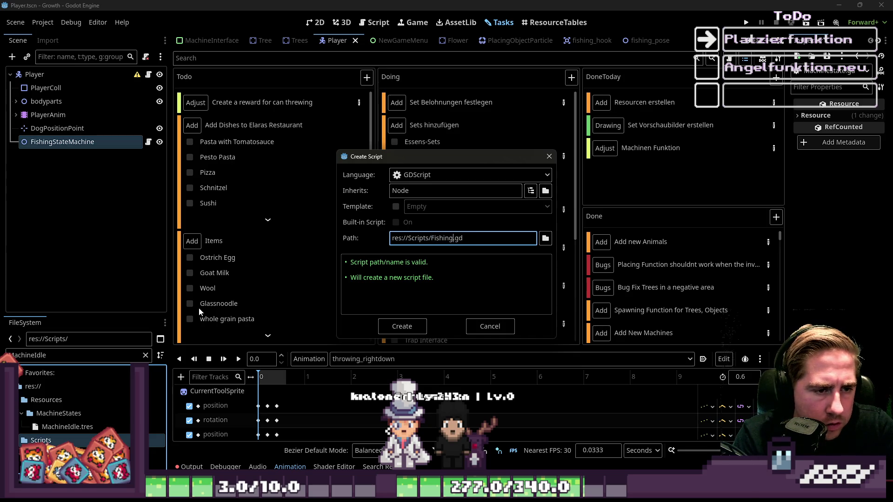
text(ting)
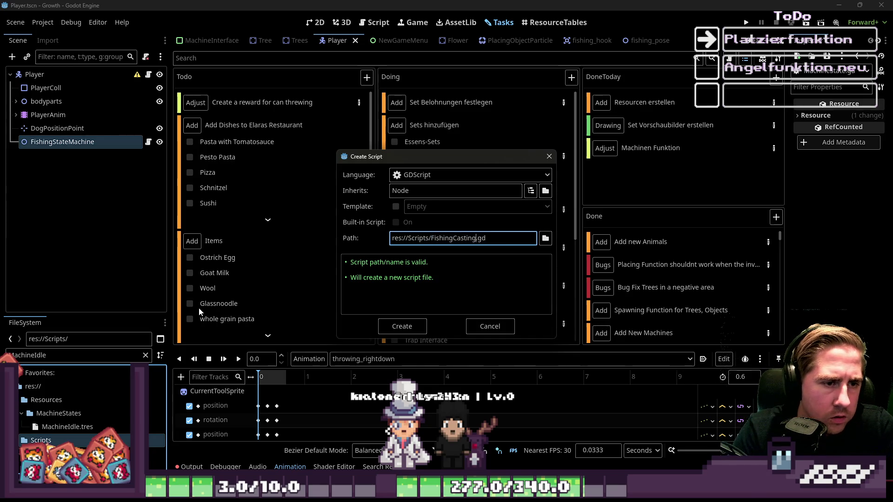
key(Return)
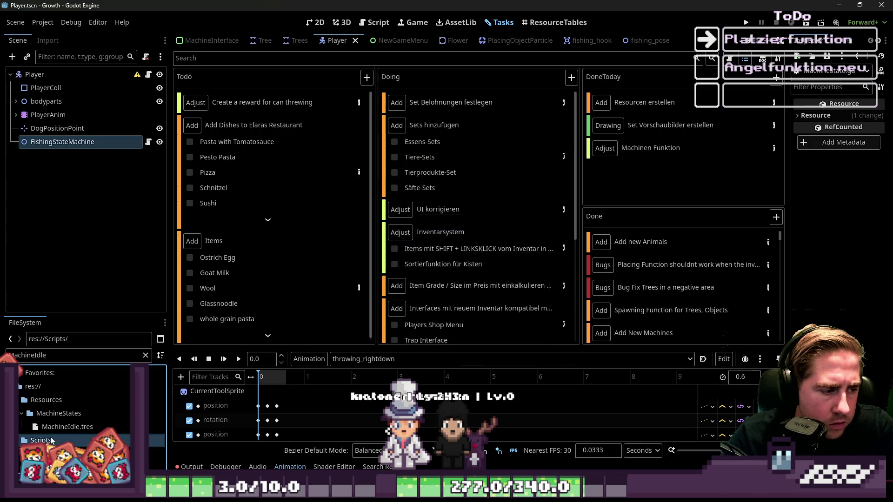
Step: Create the FishingBiting.gd script in the Scripts folder
right_click(51, 437)
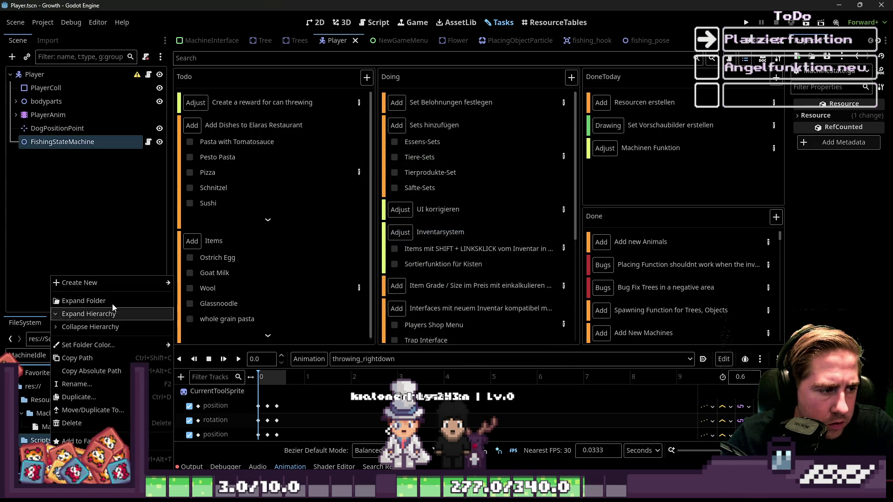
mouse_move(139, 283)
click(213, 313)
text(FishingBi)
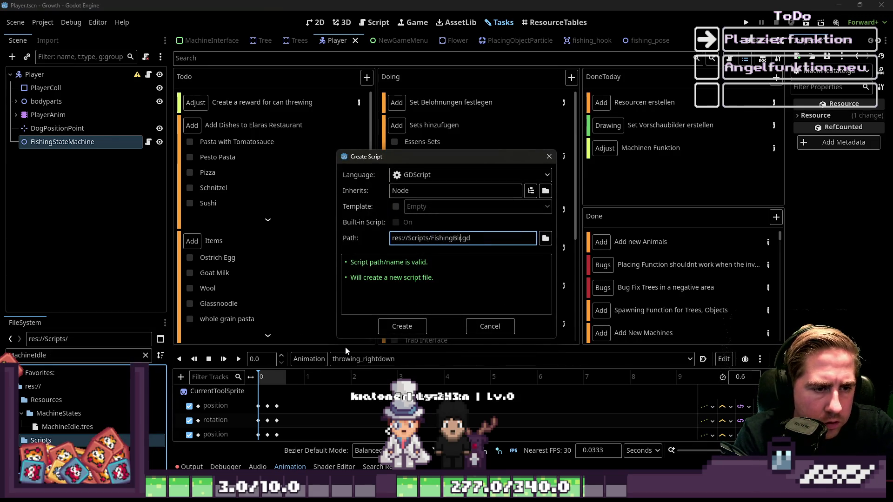
text(ting)
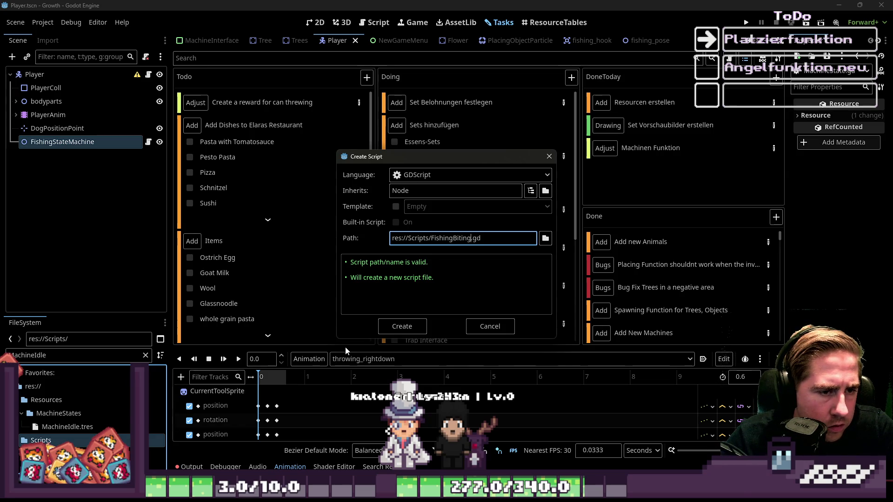
key(Return)
Step: Dismiss the Scripts folder actions and open the Angelfunktion task details on the task board
right_click(48, 440)
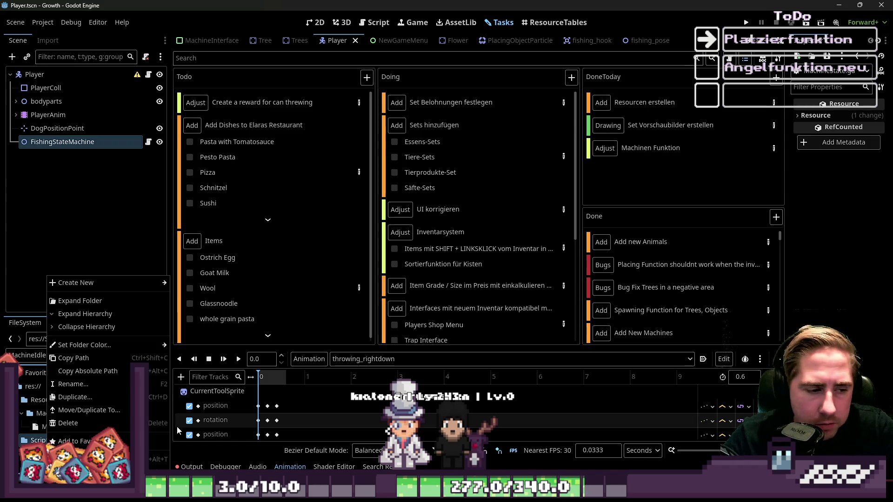
click(37, 440)
right_click(37, 440)
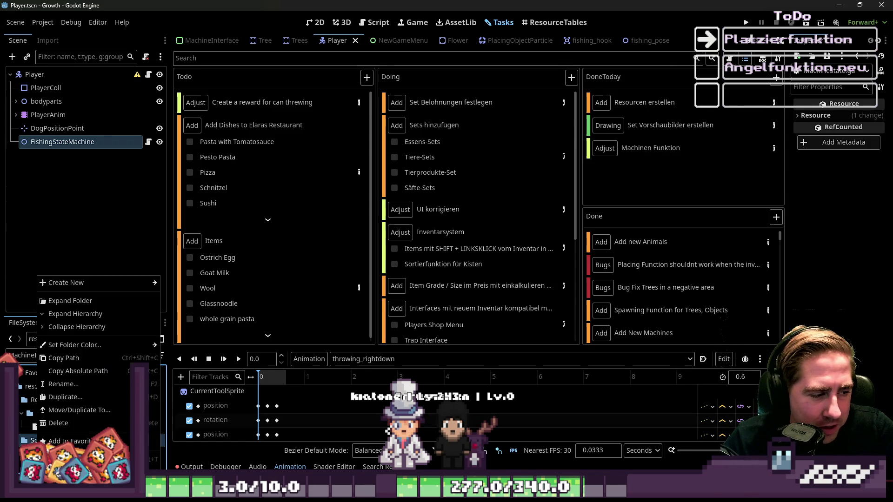
click(31, 441)
right_click(31, 440)
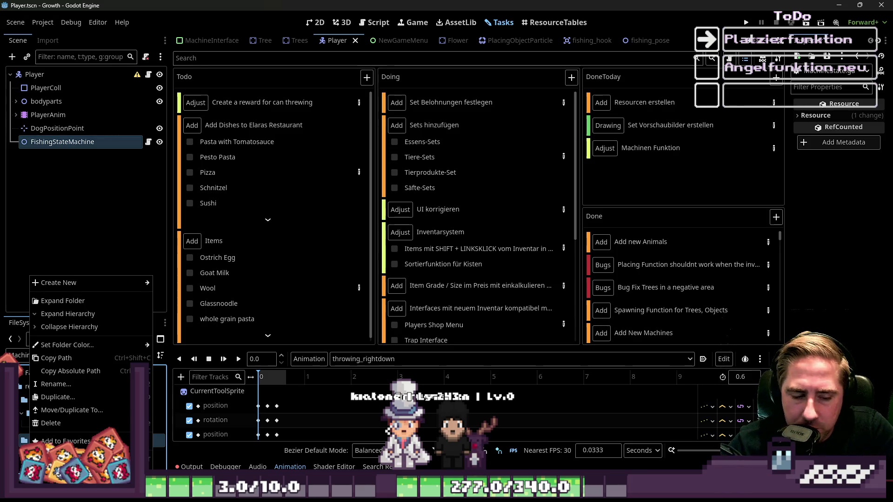
key(Escape)
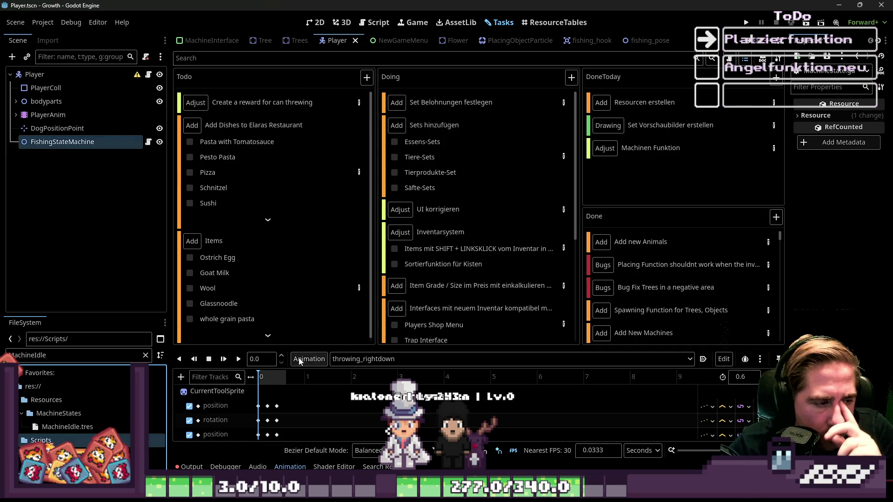
scroll(446, 264, down, 3)
scroll(445, 263, down, 5)
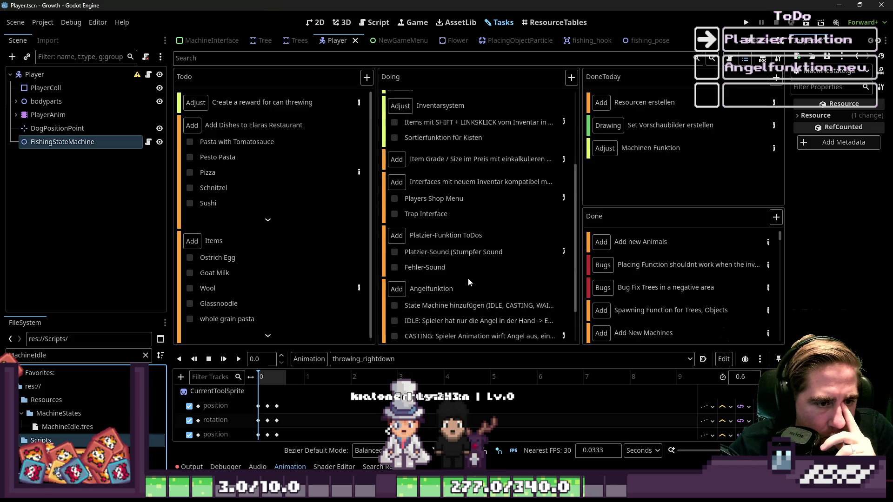
double_click(513, 256)
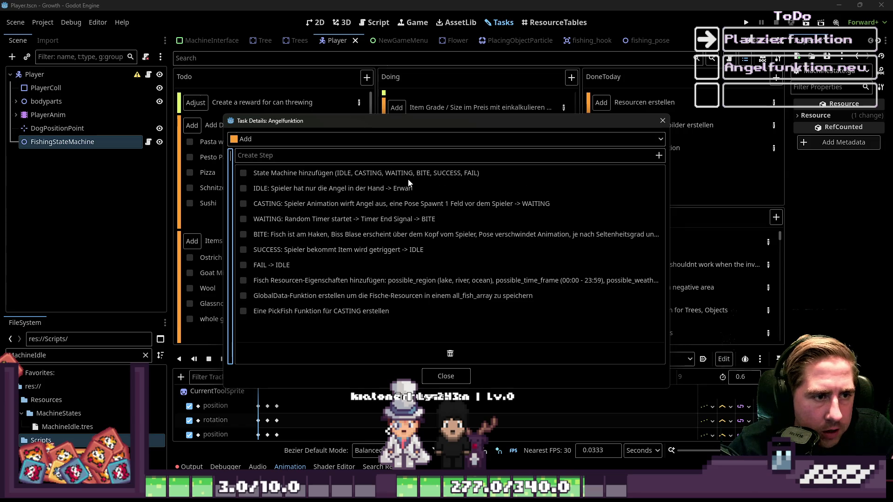
Step: Close the task details and change the file filter from MachineIdle to 'fishing' to list the fishing scripts
click(662, 120)
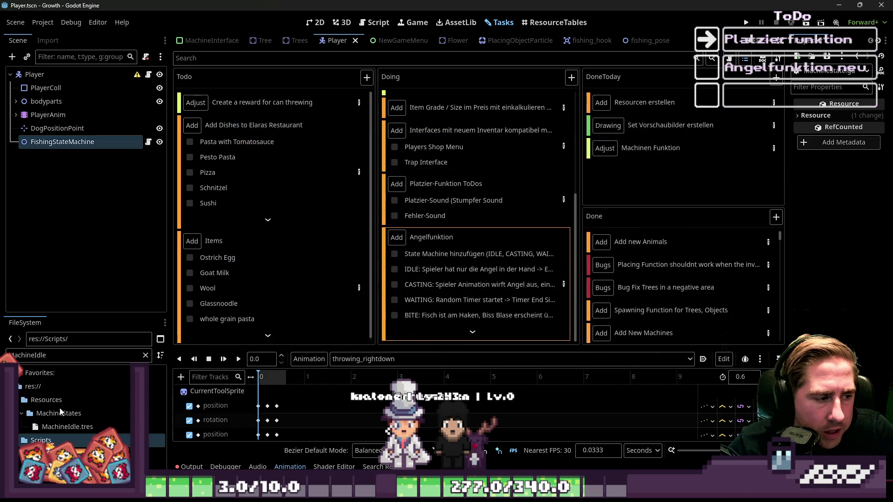
double_click(54, 356)
click(373, 339)
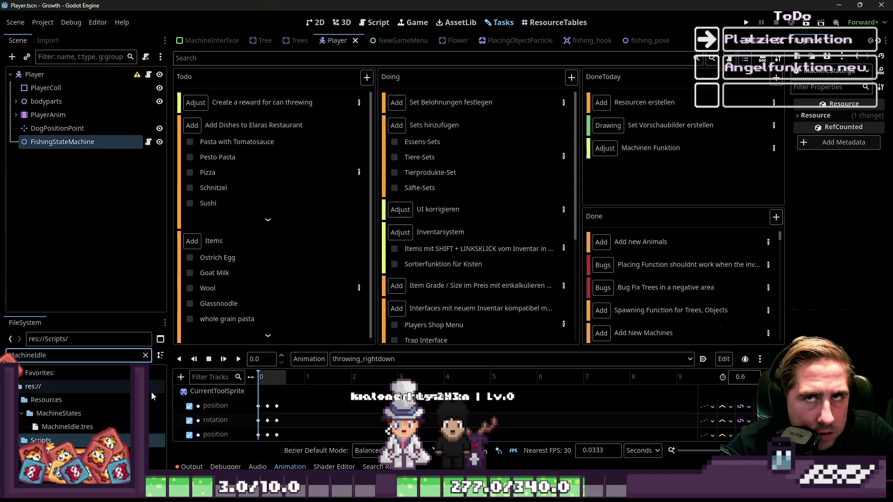
key(BackSpace)
key(BackSpace)
key(BackSpace)
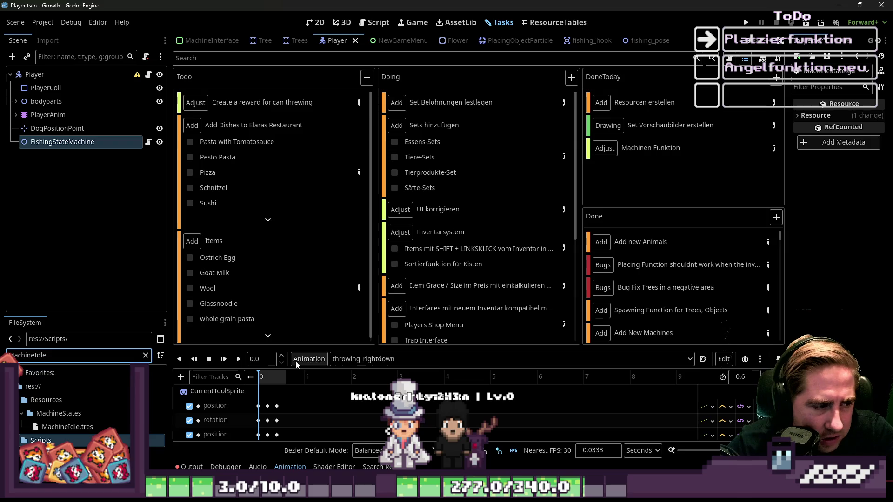
key(BackSpace)
key(BackSpace)
key(BackSpace)
text(fishing)
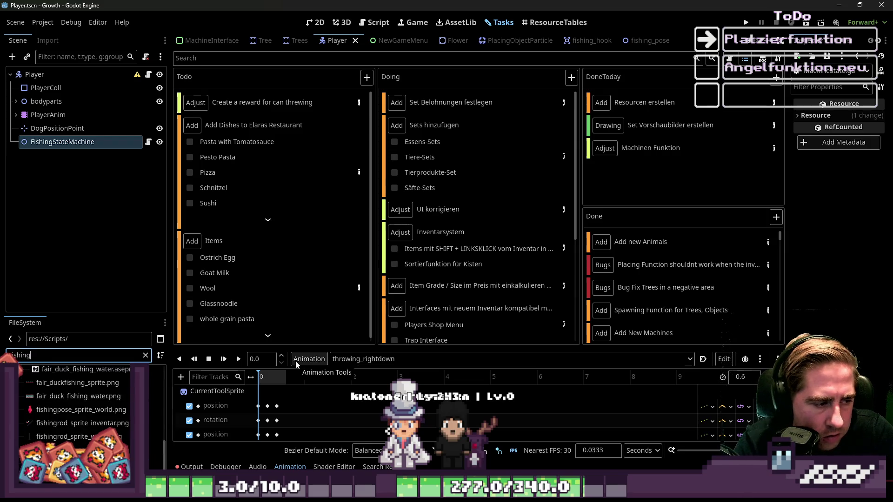
scroll(108, 419, up, 5)
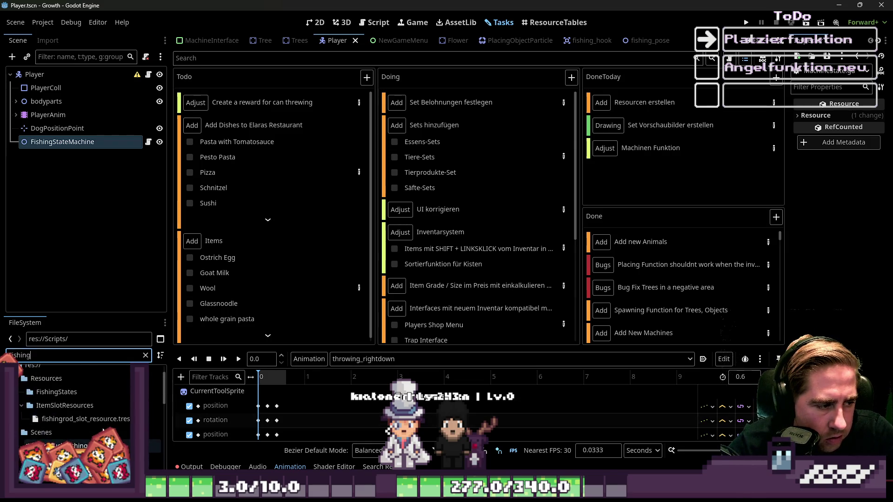
scroll(108, 414, down, 2)
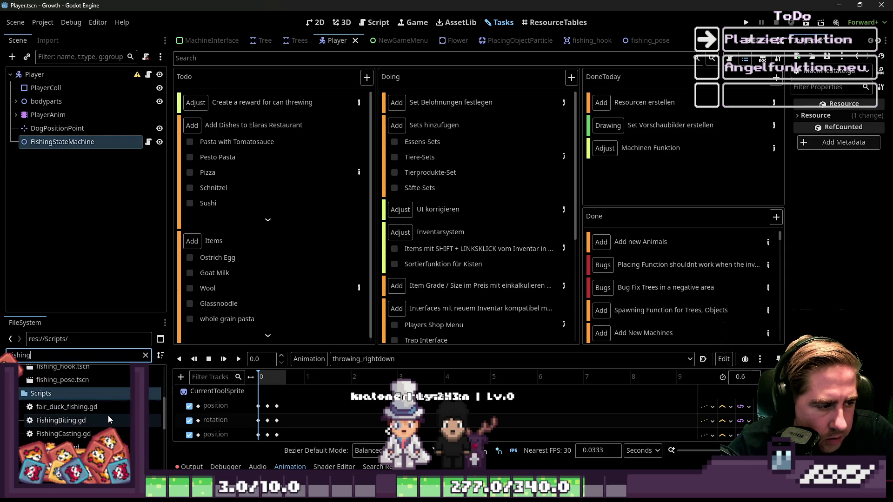
scroll(108, 418, down, 1)
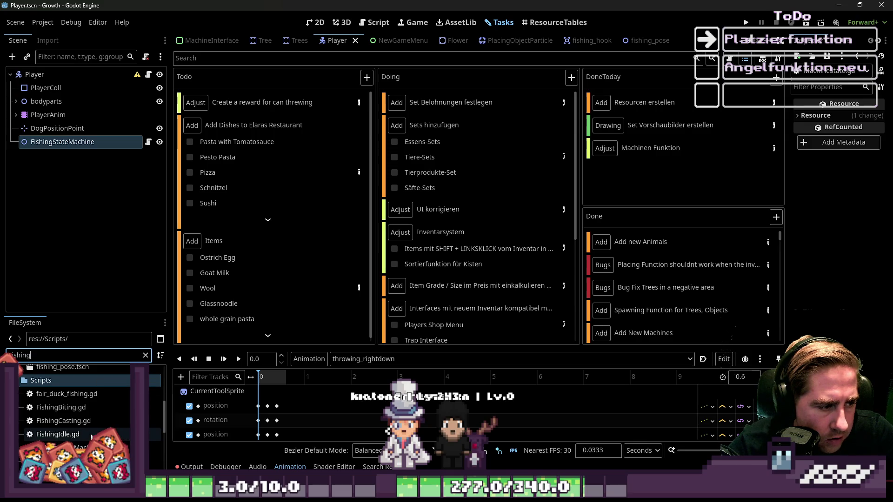
scroll(94, 415, down, 2)
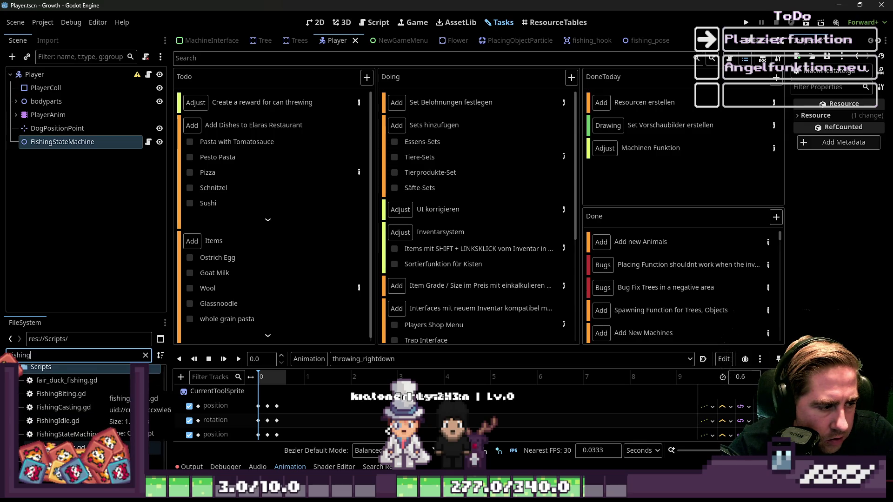
scroll(95, 415, up, 2)
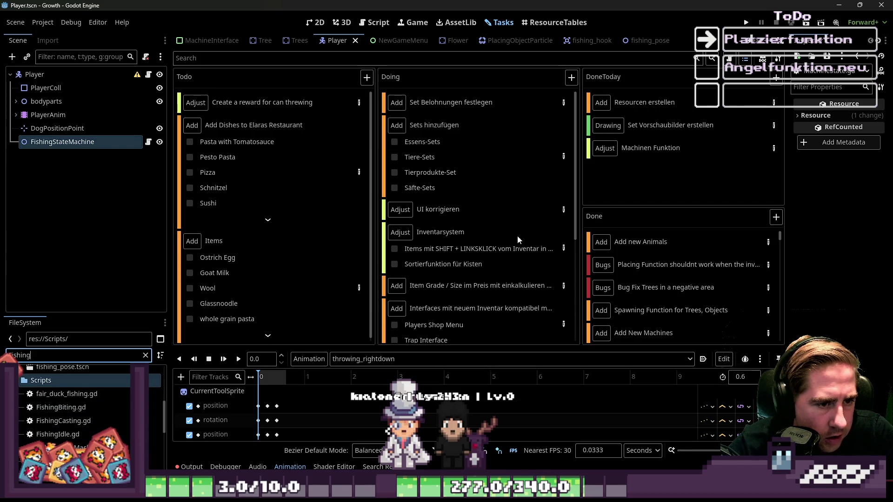
scroll(544, 272, down, 5)
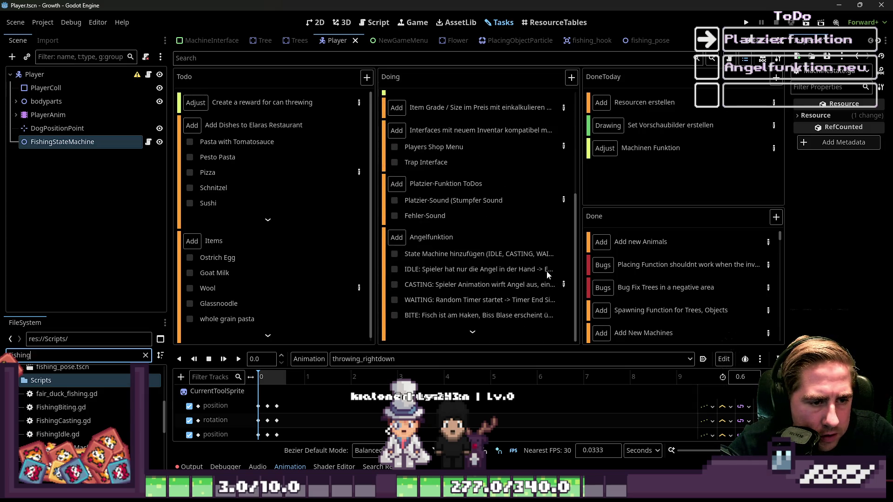
Step: Review the Angelfunktion task's step list again, then return to the file filter
double_click(477, 238)
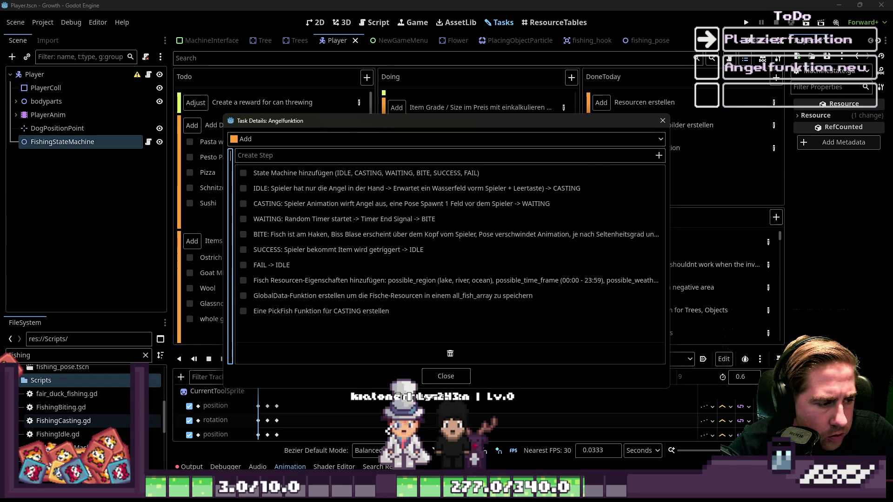
click(446, 376)
scroll(99, 422, down, 3)
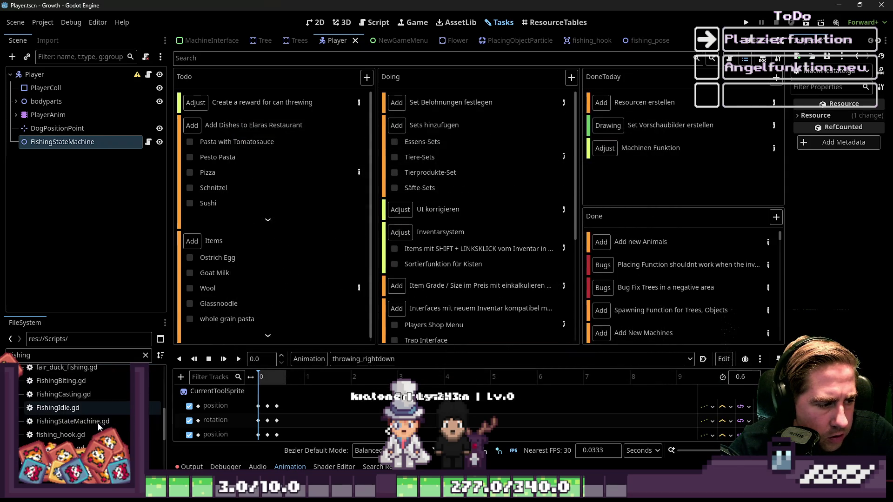
click(43, 360)
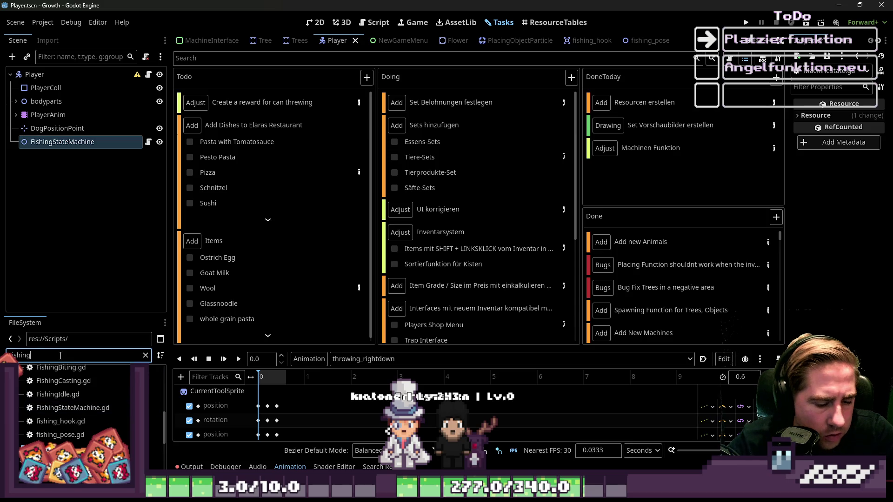
Step: Create a FishingWaiting script in Scripts by pasting the copied 'FishingWaiting' name
text(Waitin)
text(g)
key(ctrl+a)
key(ctrl+c)
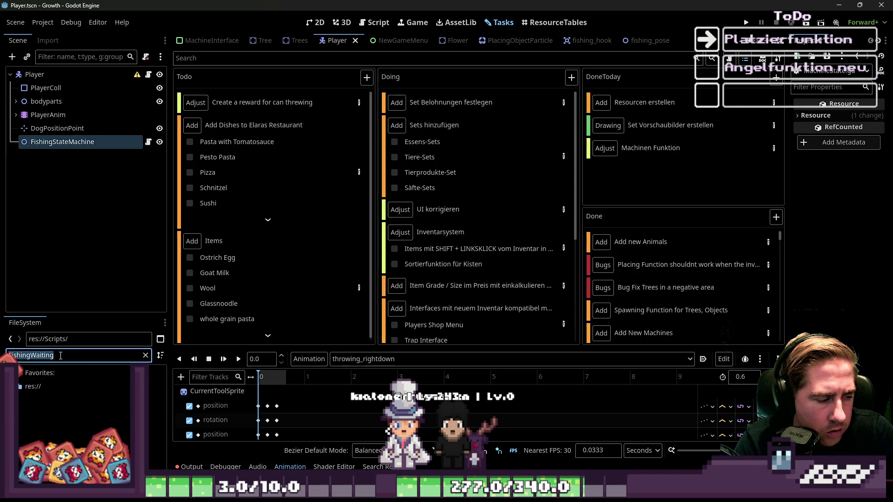
text(fishi)
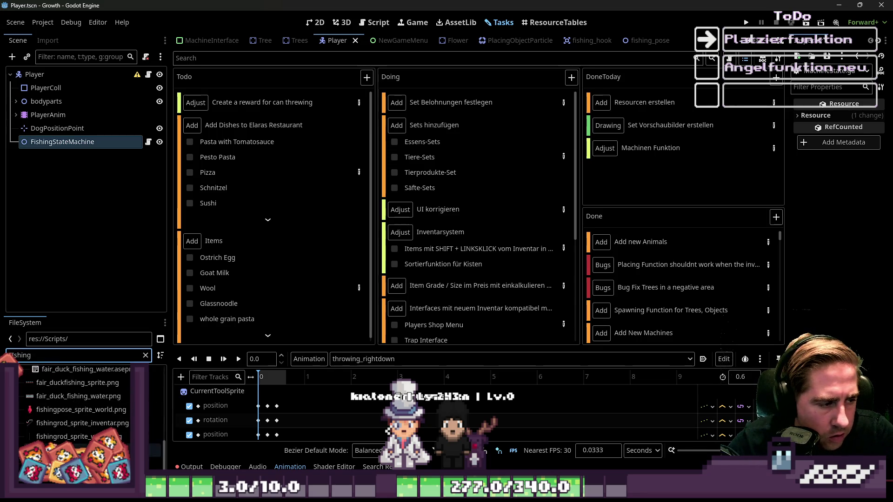
scroll(85, 440, down, 5)
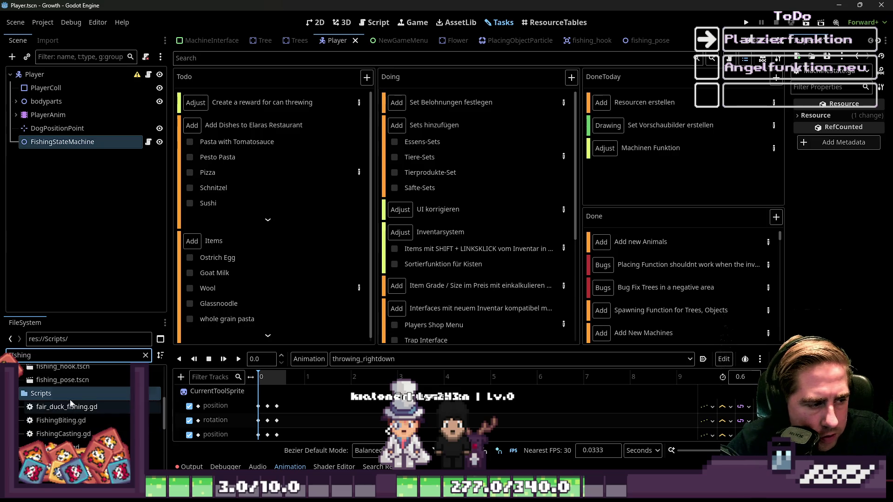
right_click(76, 393)
mouse_move(145, 291)
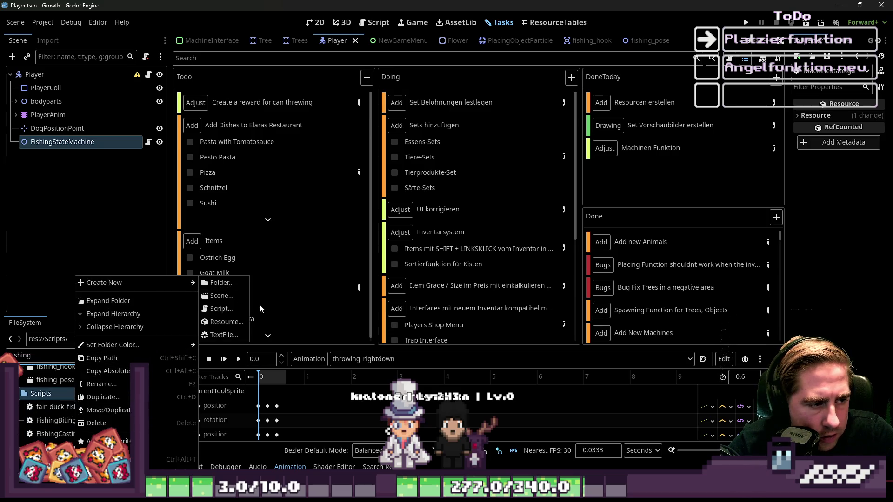
click(238, 312)
key(ctrl+v)
key(Return)
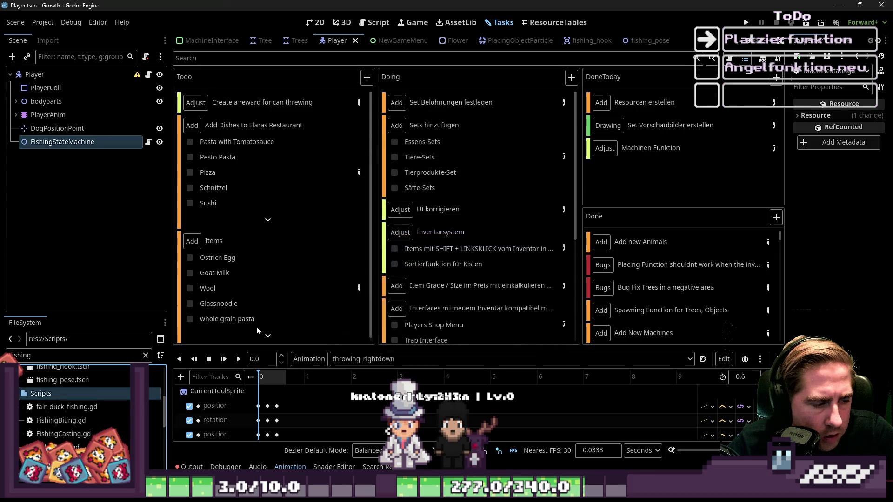
Step: Dismiss the folder actions and briefly review the Angelfunktion task details
right_click(65, 396)
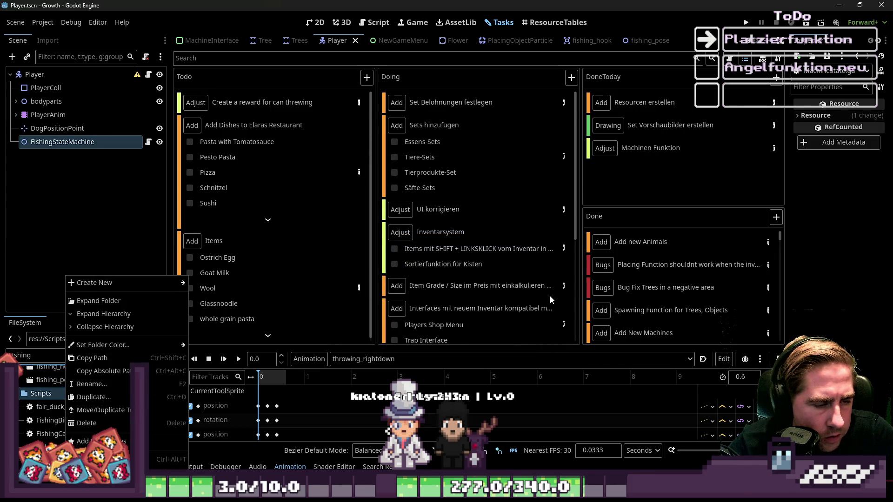
click(448, 250)
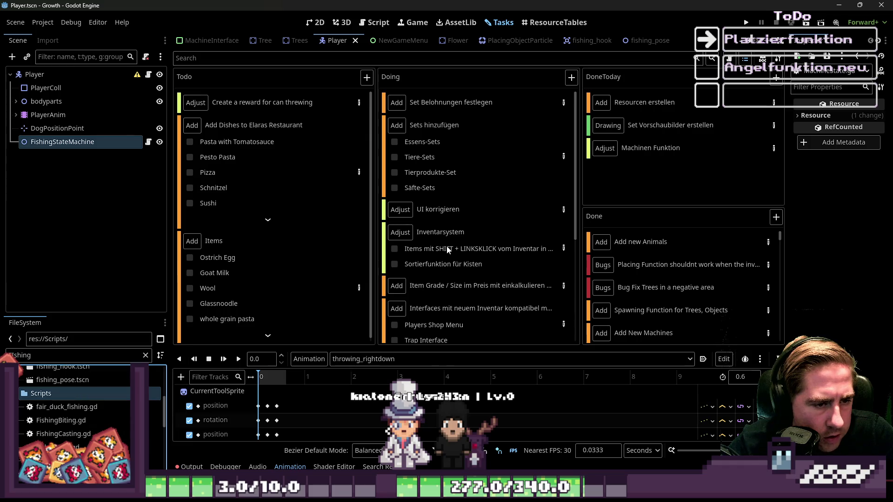
scroll(495, 319, down, 3)
double_click(487, 250)
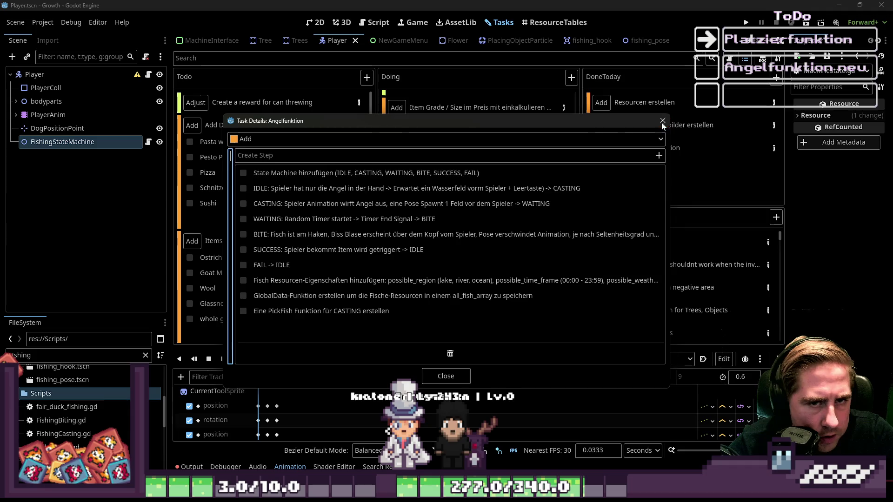
click(658, 124)
Step: Create the FishingSuccess script in Scripts by editing the FishingWaiting name
right_click(51, 395)
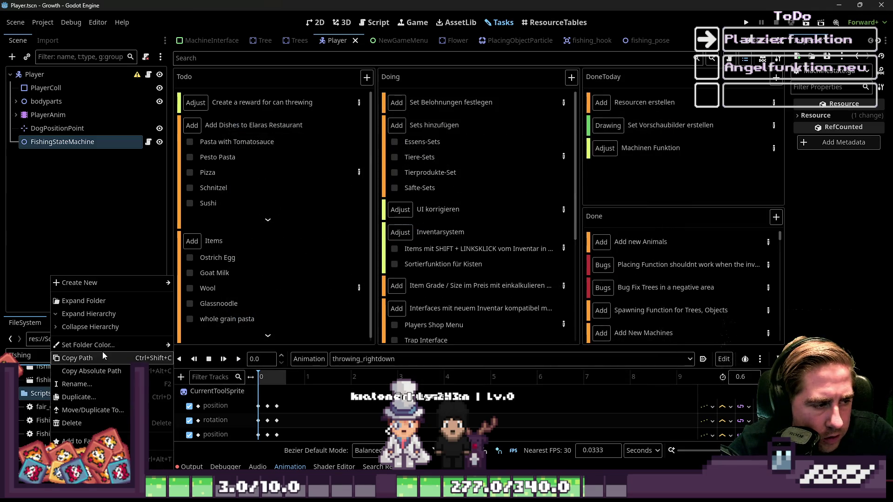
mouse_move(122, 285)
click(205, 309)
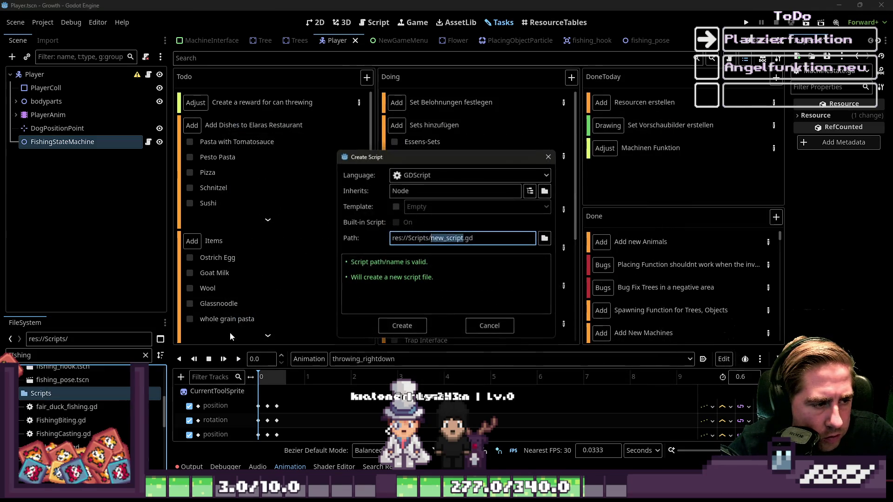
text(FishingWaiting)
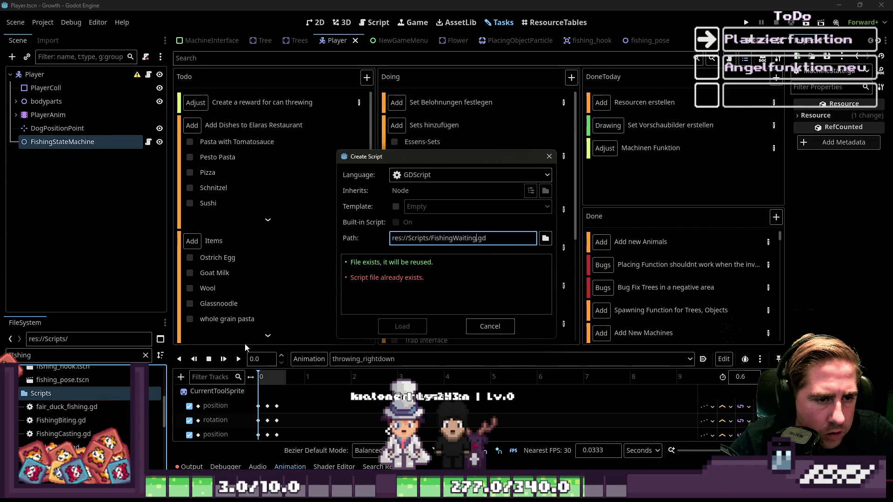
key(shift+Left)
key(shift+Left)
key(shift+Left)
text(Sucess)
key(Return)
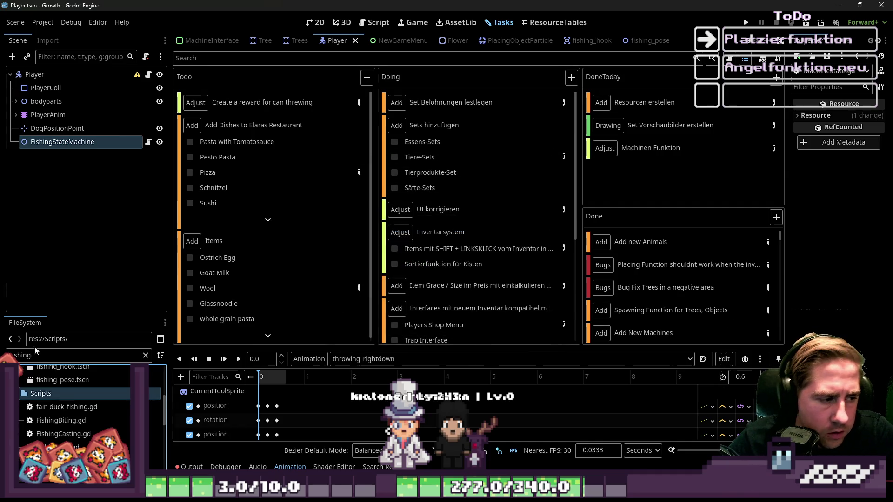
Step: Create the FishingFail.gd script in the Scripts folder
right_click(79, 394)
mouse_move(189, 287)
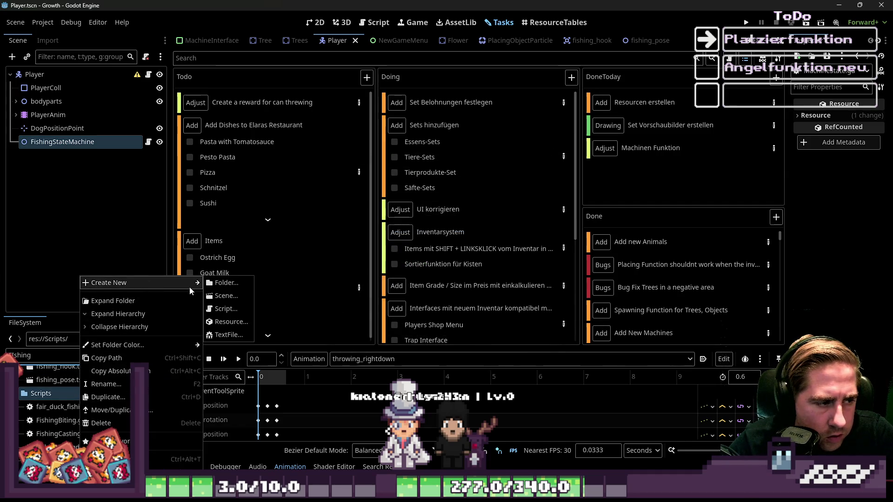
click(225, 309)
text(FishingFail)
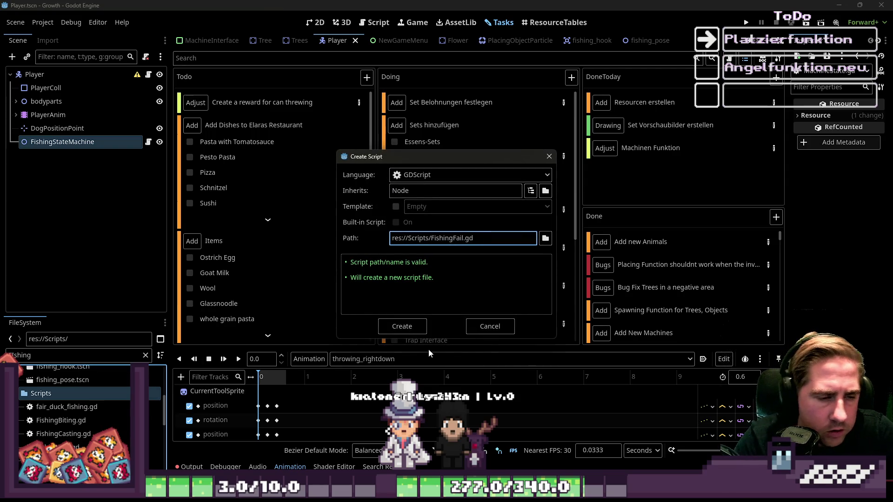
click(402, 326)
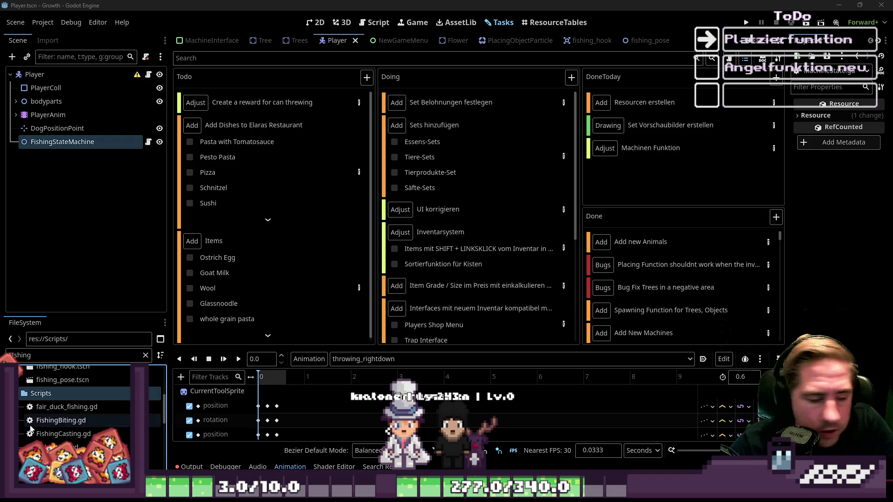
scroll(110, 415, down, 1)
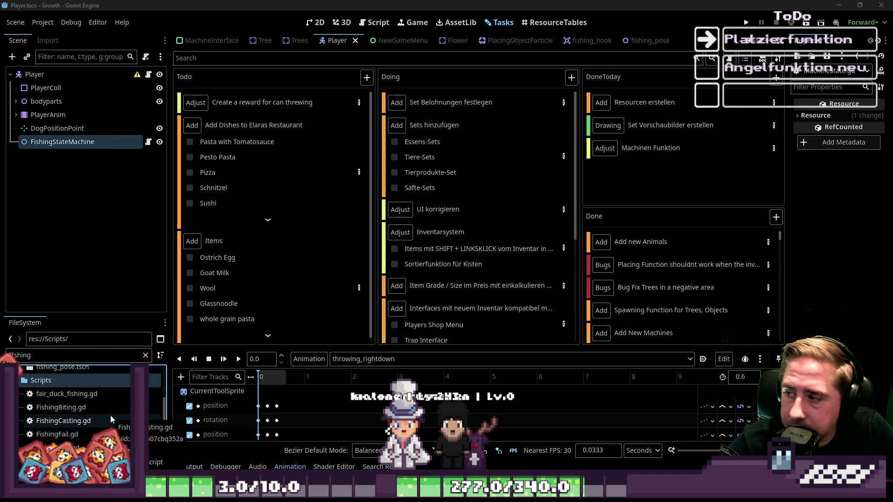
scroll(82, 419, up, 3)
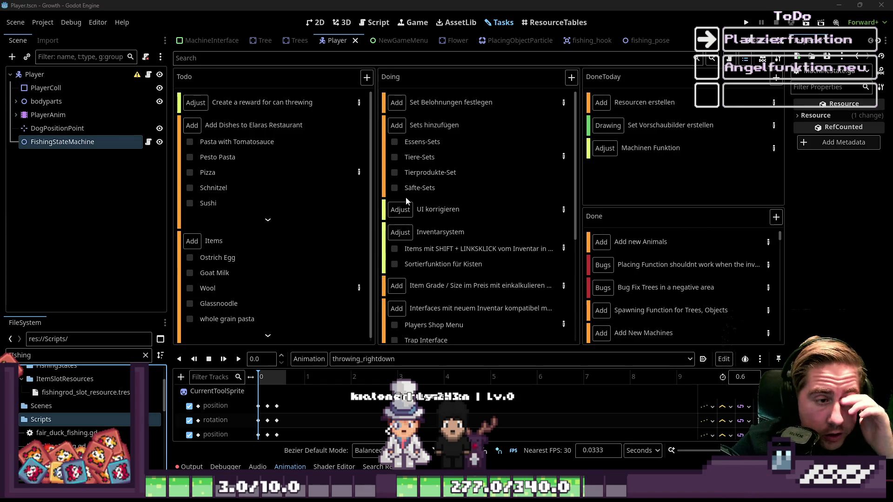
Step: Scroll through the new fishing scripts in FileSystem, then switch to the Script workspace
scroll(451, 233, down, 3)
scroll(70, 410, down, 2)
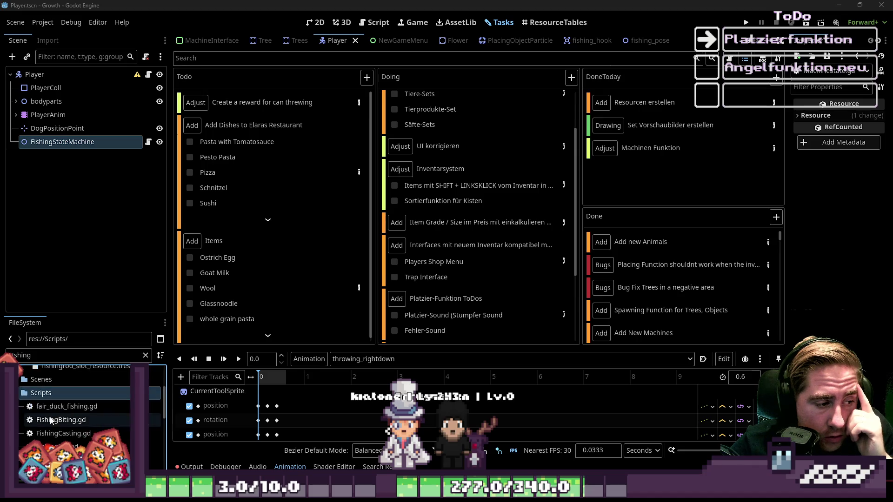
scroll(70, 409, down, 2)
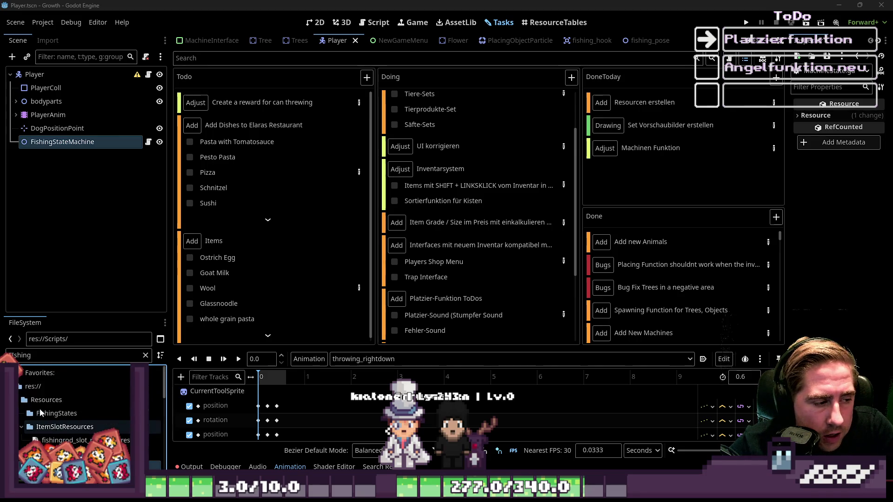
click(374, 23)
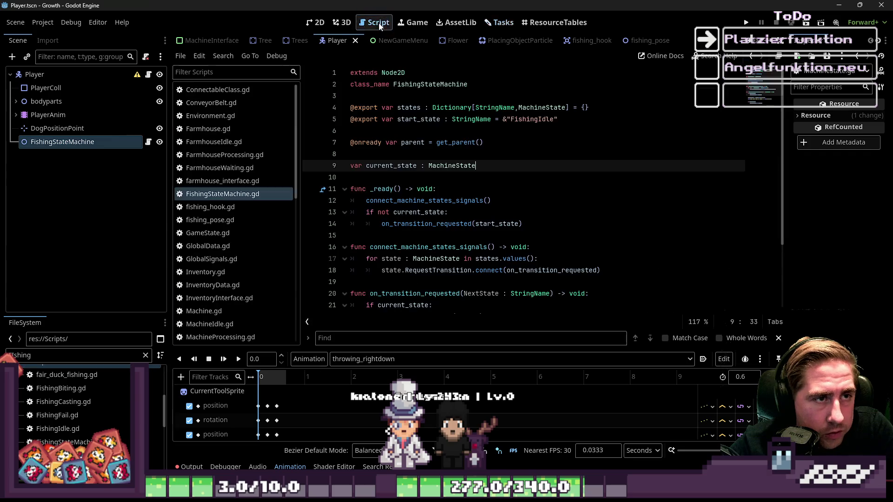
Step: Close all currently open scripts in the script editor, including FarmhouseIdle
right_click(237, 144)
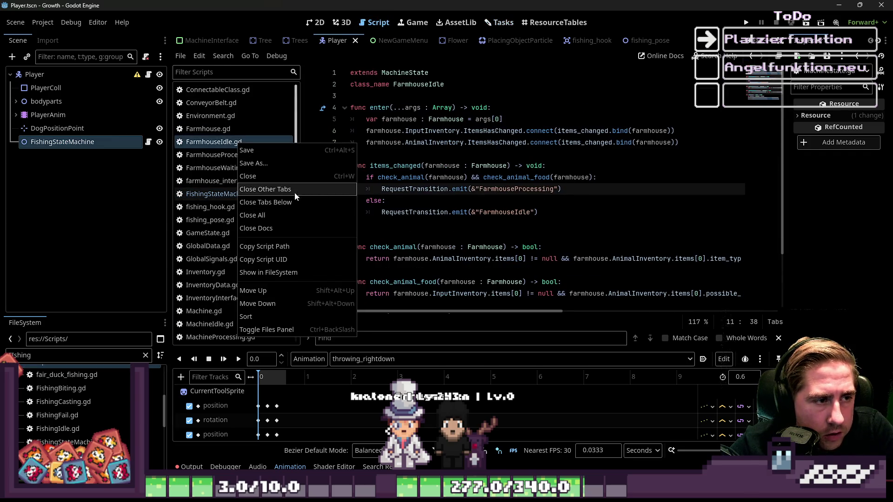
key(Escape)
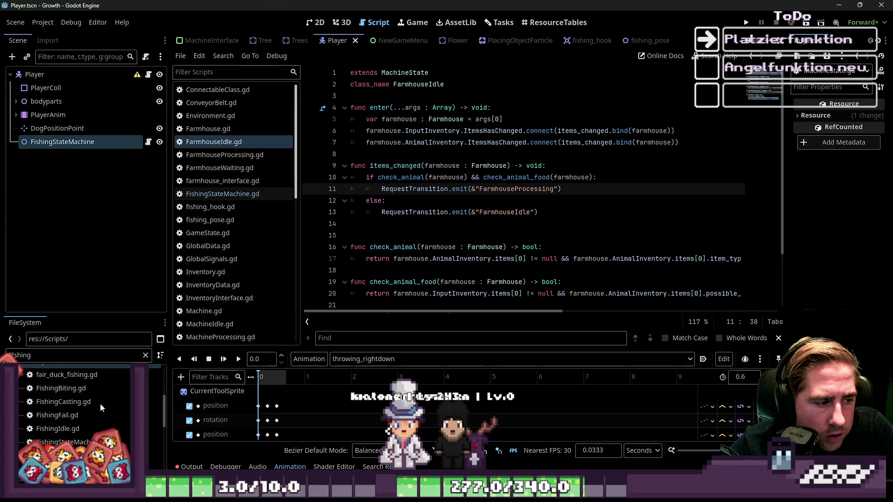
right_click(236, 139)
click(236, 171)
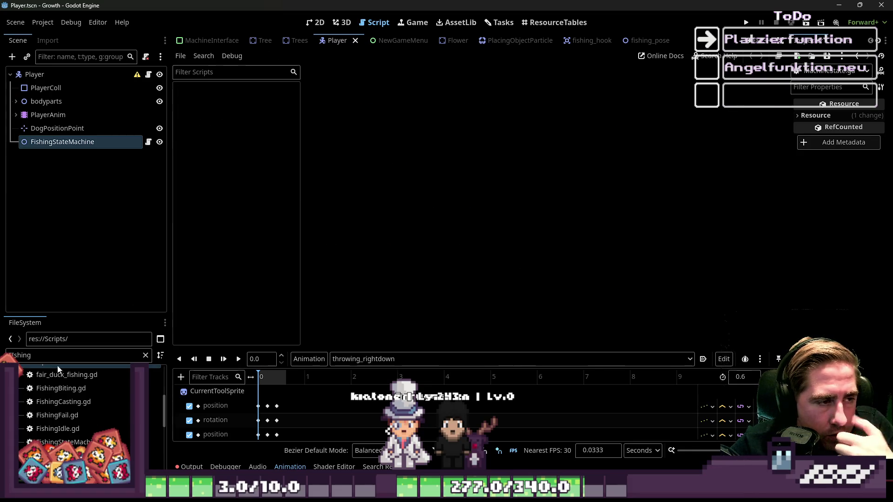
Step: Open FishingStateMachine, FishingIdle, FishingFail, FishingCasting and FishingBiting scripts for editing
scroll(70, 400, down, 2)
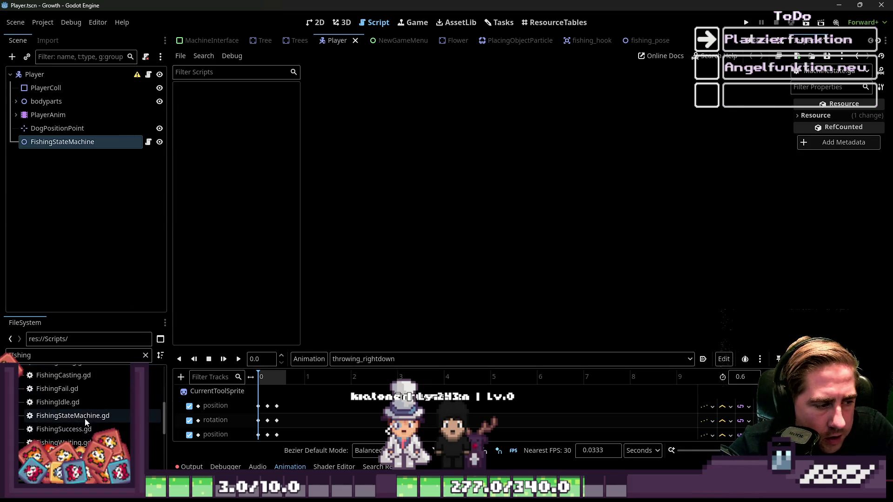
double_click(85, 417)
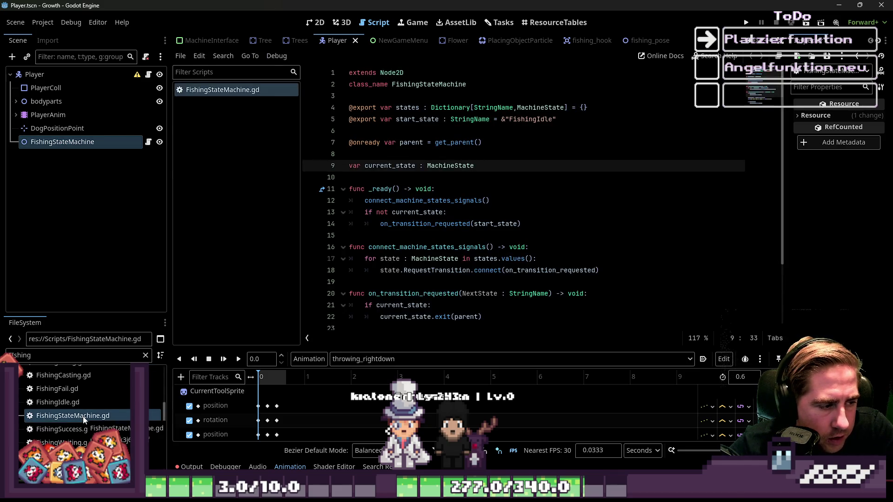
double_click(79, 403)
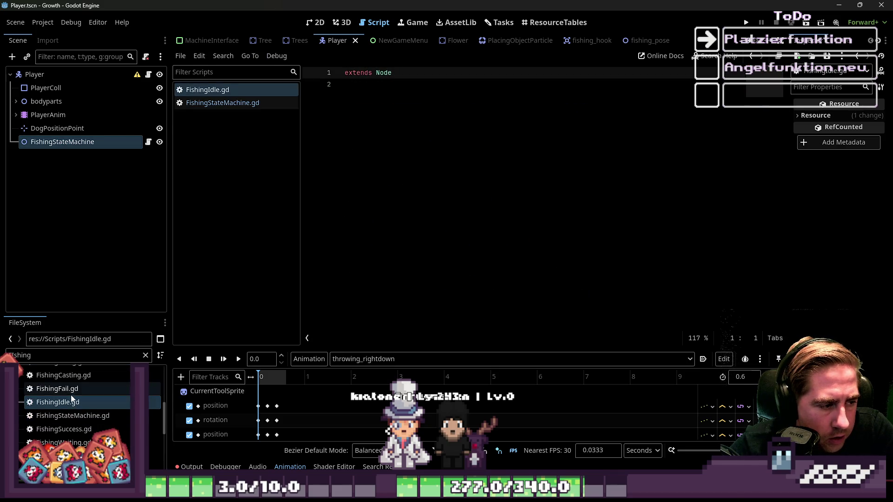
scroll(74, 407, up, 1)
double_click(69, 402)
double_click(73, 390)
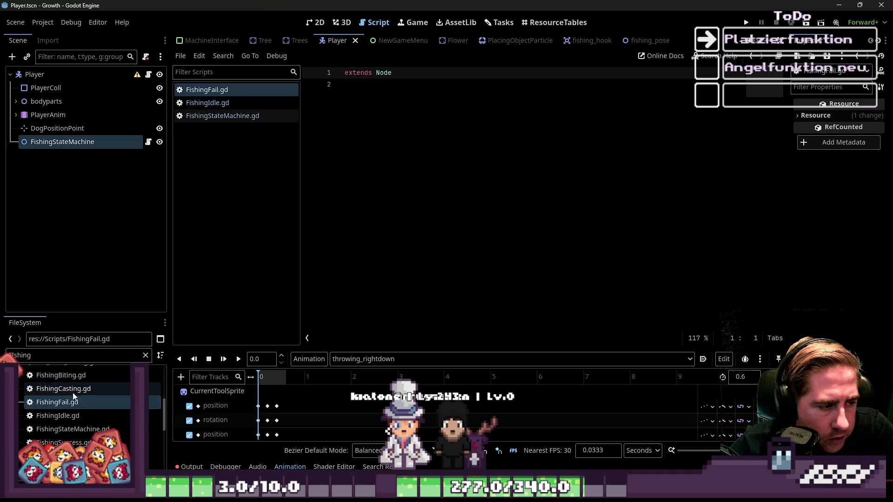
scroll(71, 399, up, 1)
double_click(74, 390)
scroll(100, 413, up, 1)
scroll(96, 413, down, 1)
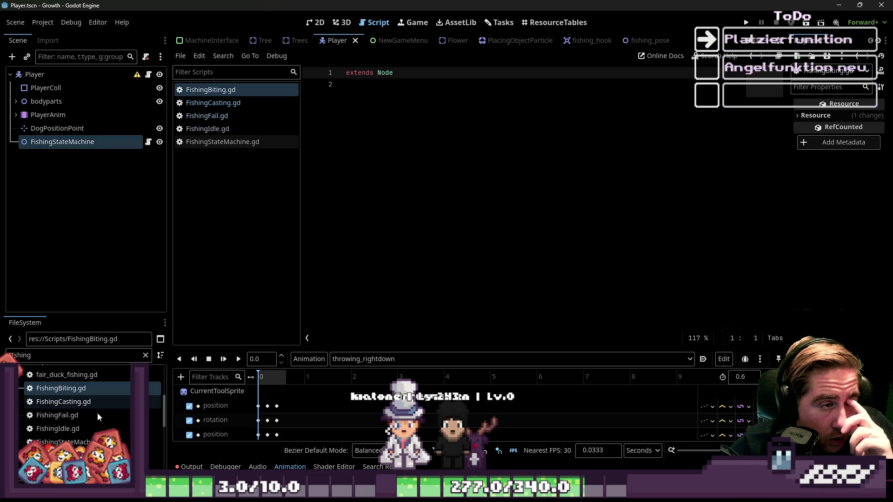
scroll(96, 414, down, 2)
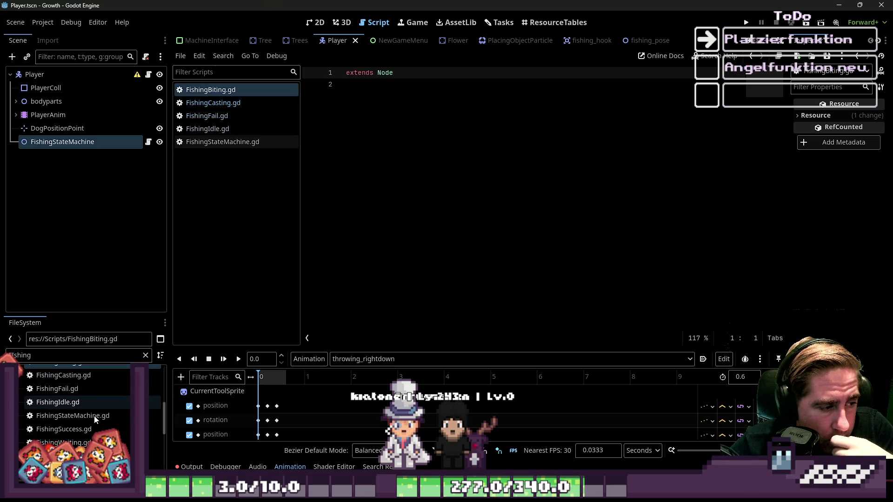